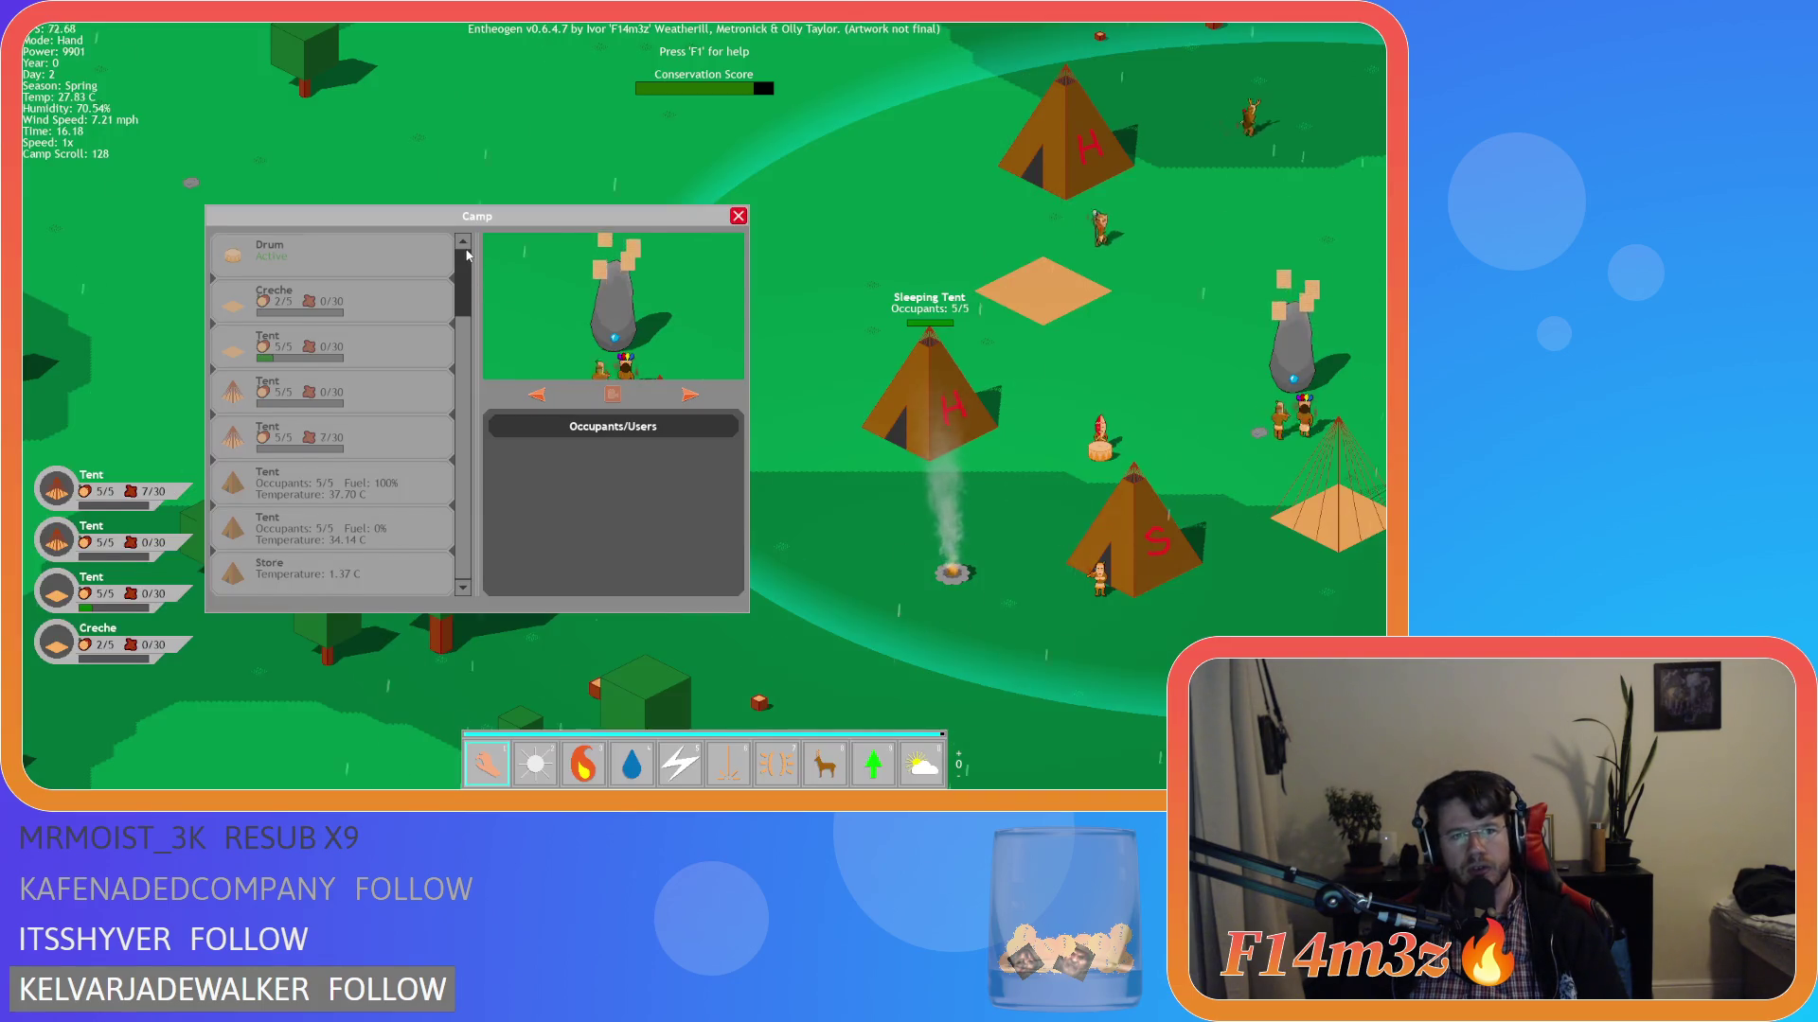
Test the Camp list with the scrollbar and mouse wheel, ending at the top with Menhir first.
{"action": "left_click_drag", "start_coordinate": [467, 254], "coordinate": [464, 588]}
{"action": "scroll", "coordinate": [464, 530], "scroll_direction": "down", "scroll_amount": 3}
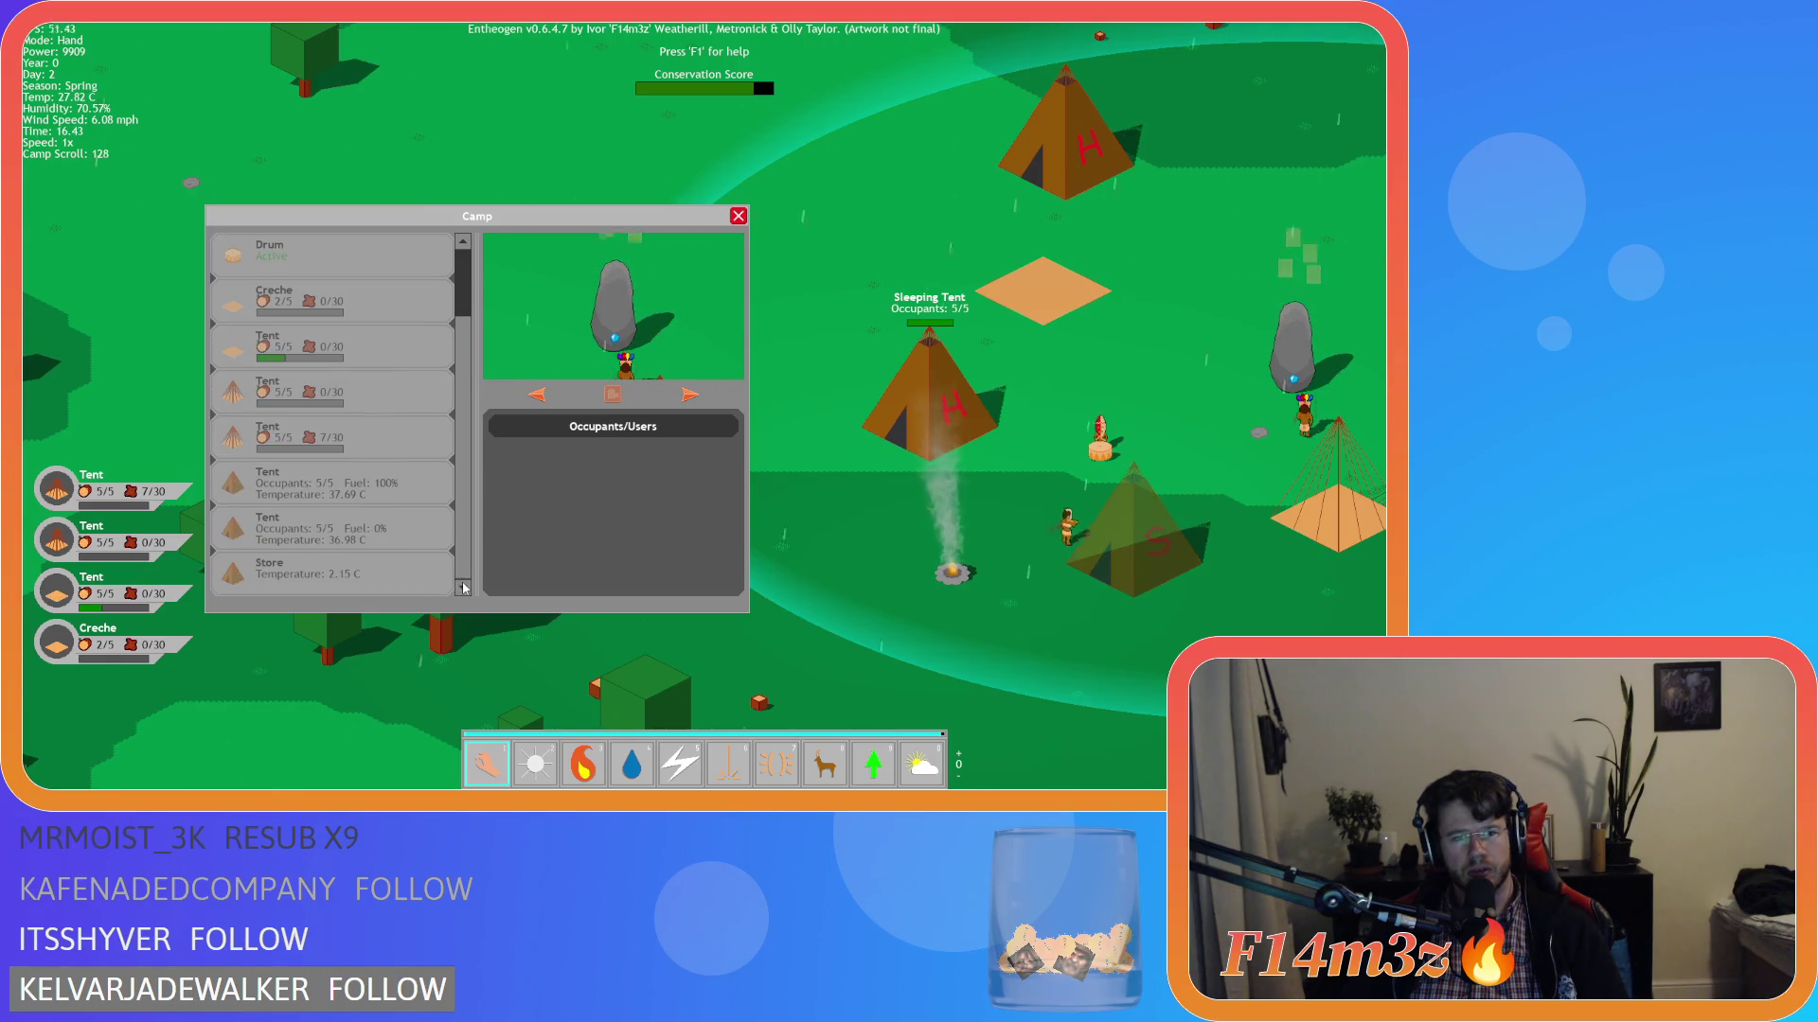
{"action": "scroll", "coordinate": [465, 480], "scroll_direction": "up", "scroll_amount": 3}
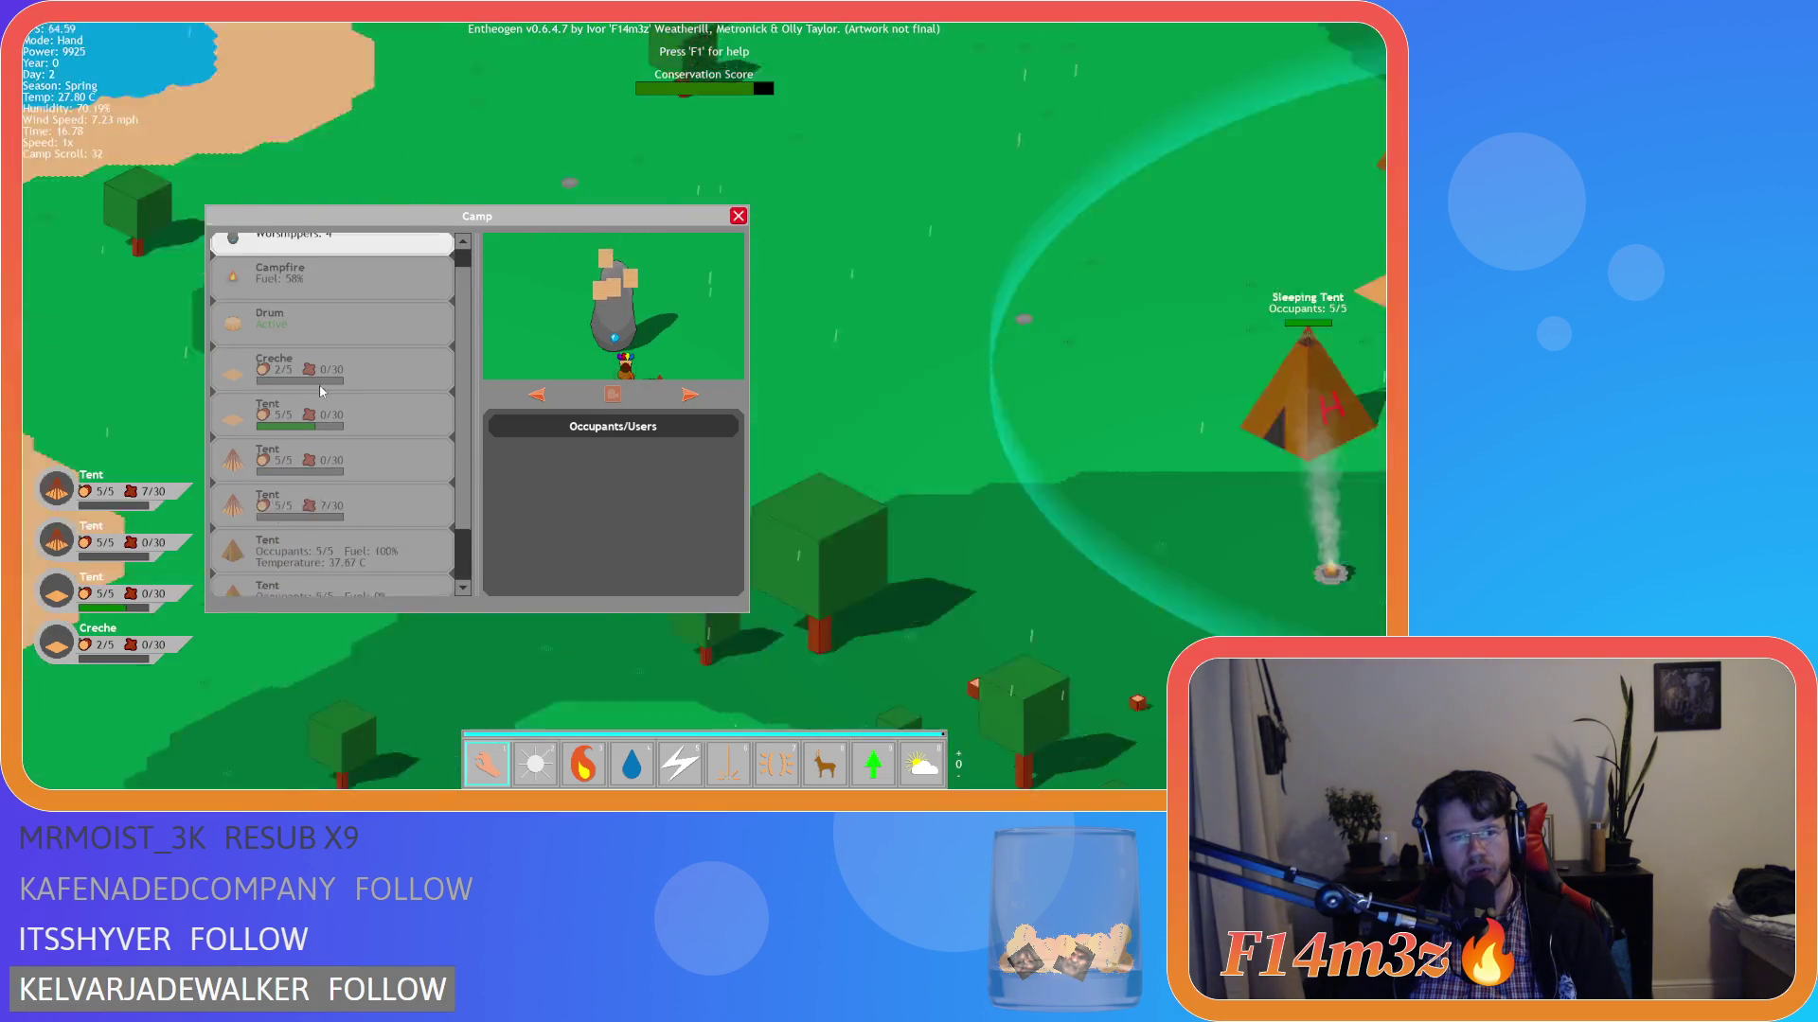
{"action": "scroll", "coordinate": [321, 391], "scroll_direction": "up", "scroll_amount": 1}
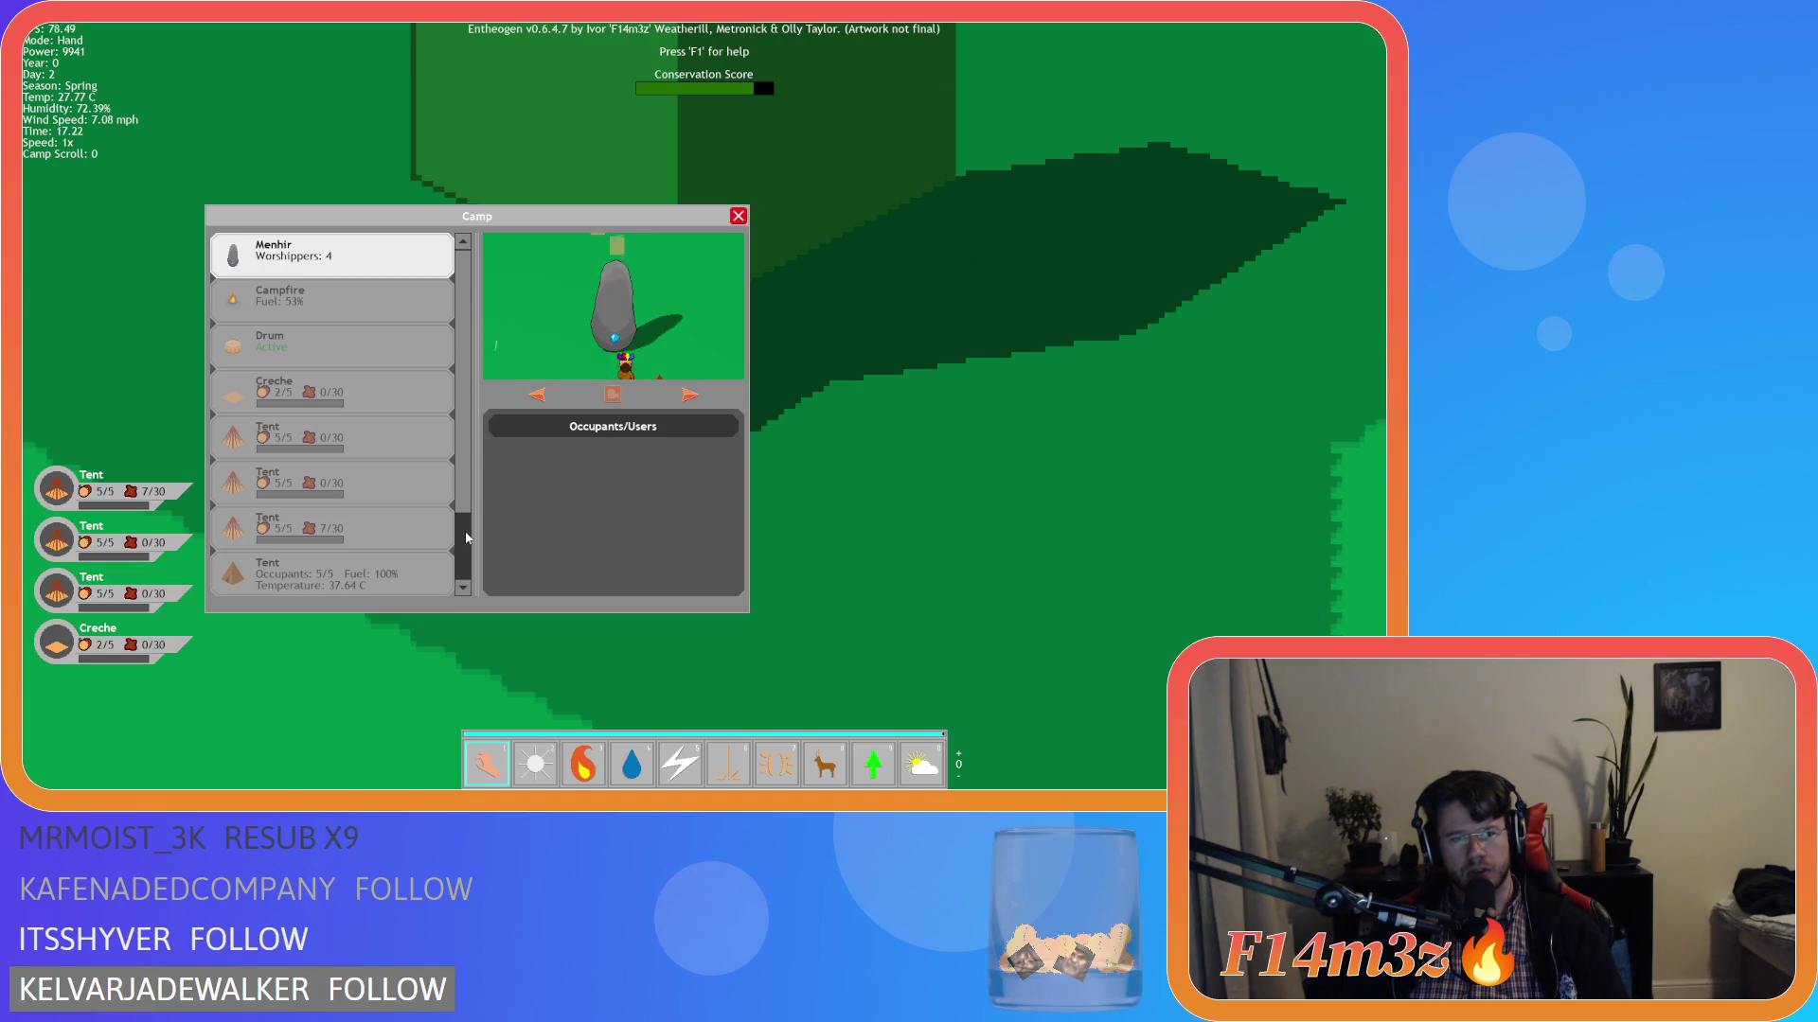
{"action": "scroll", "coordinate": [464, 454], "scroll_direction": "down", "scroll_amount": 1}
{"action": "scroll", "coordinate": [463, 397], "scroll_direction": "up", "scroll_amount": 1}
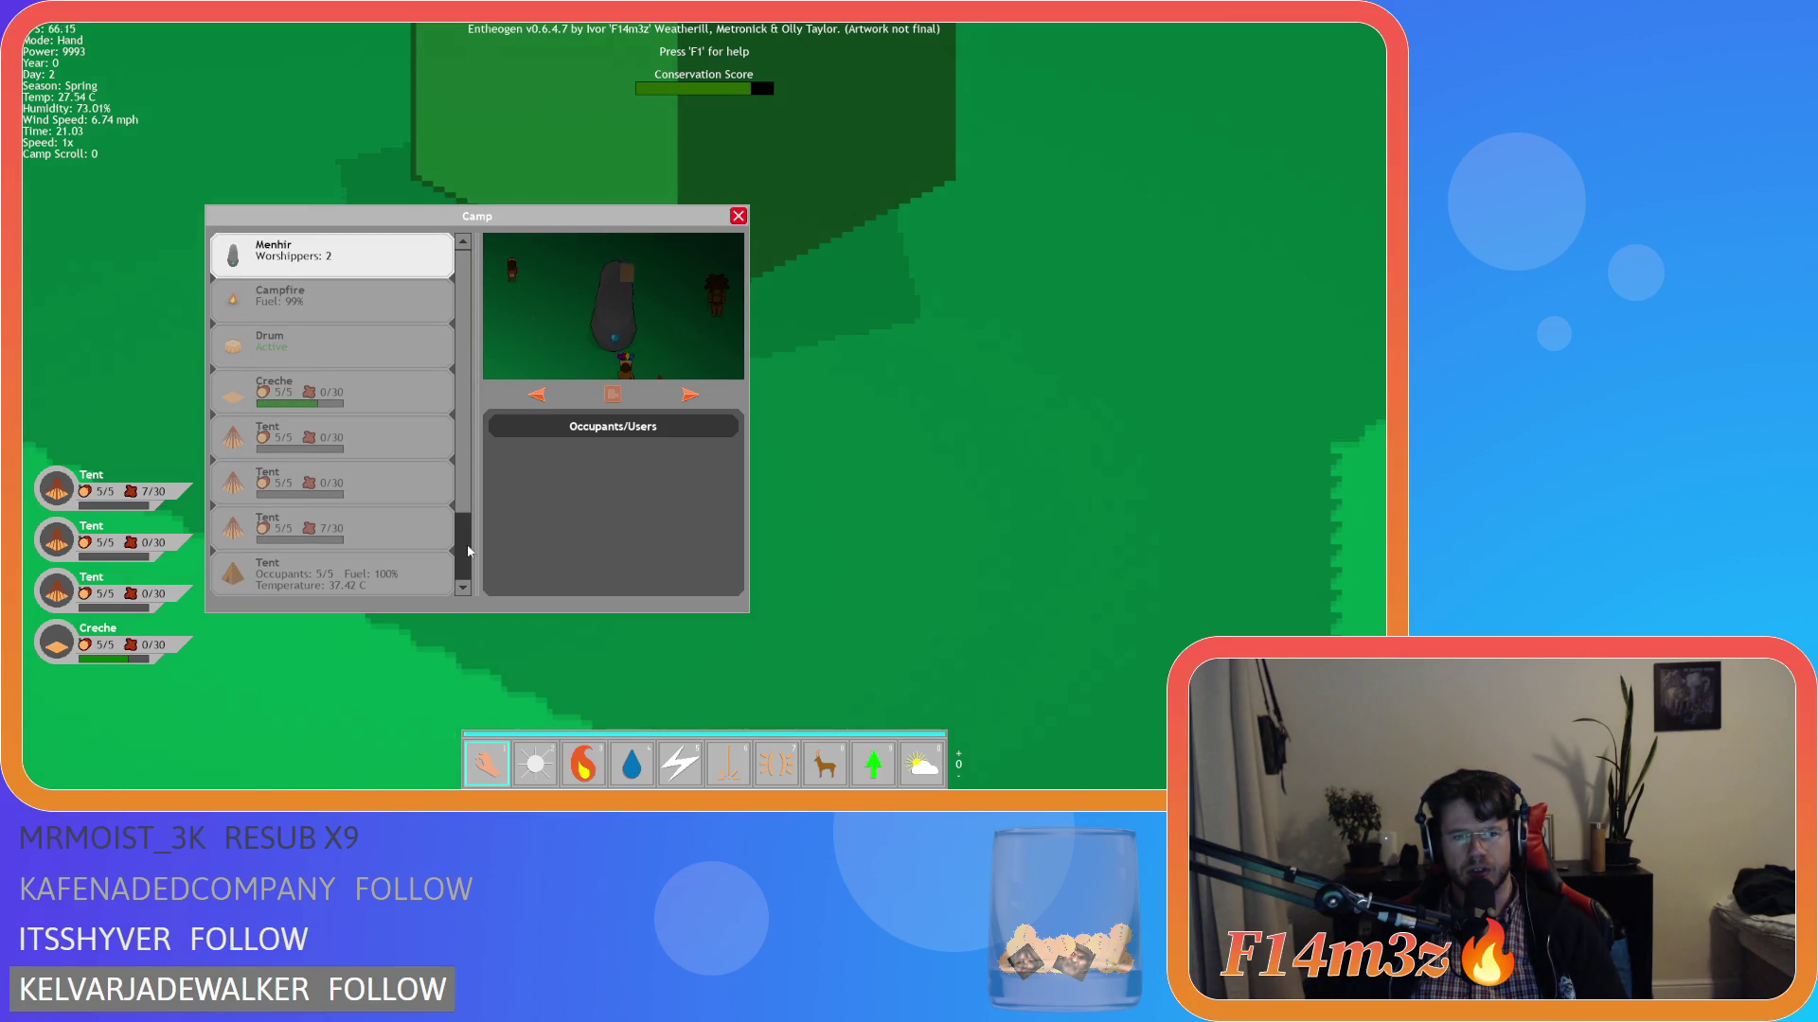
Scroll the Camp list once more, then close the Camp window and confirm quitting with Y.
{"action": "scroll", "coordinate": [478, 447], "scroll_direction": "down", "scroll_amount": 1}
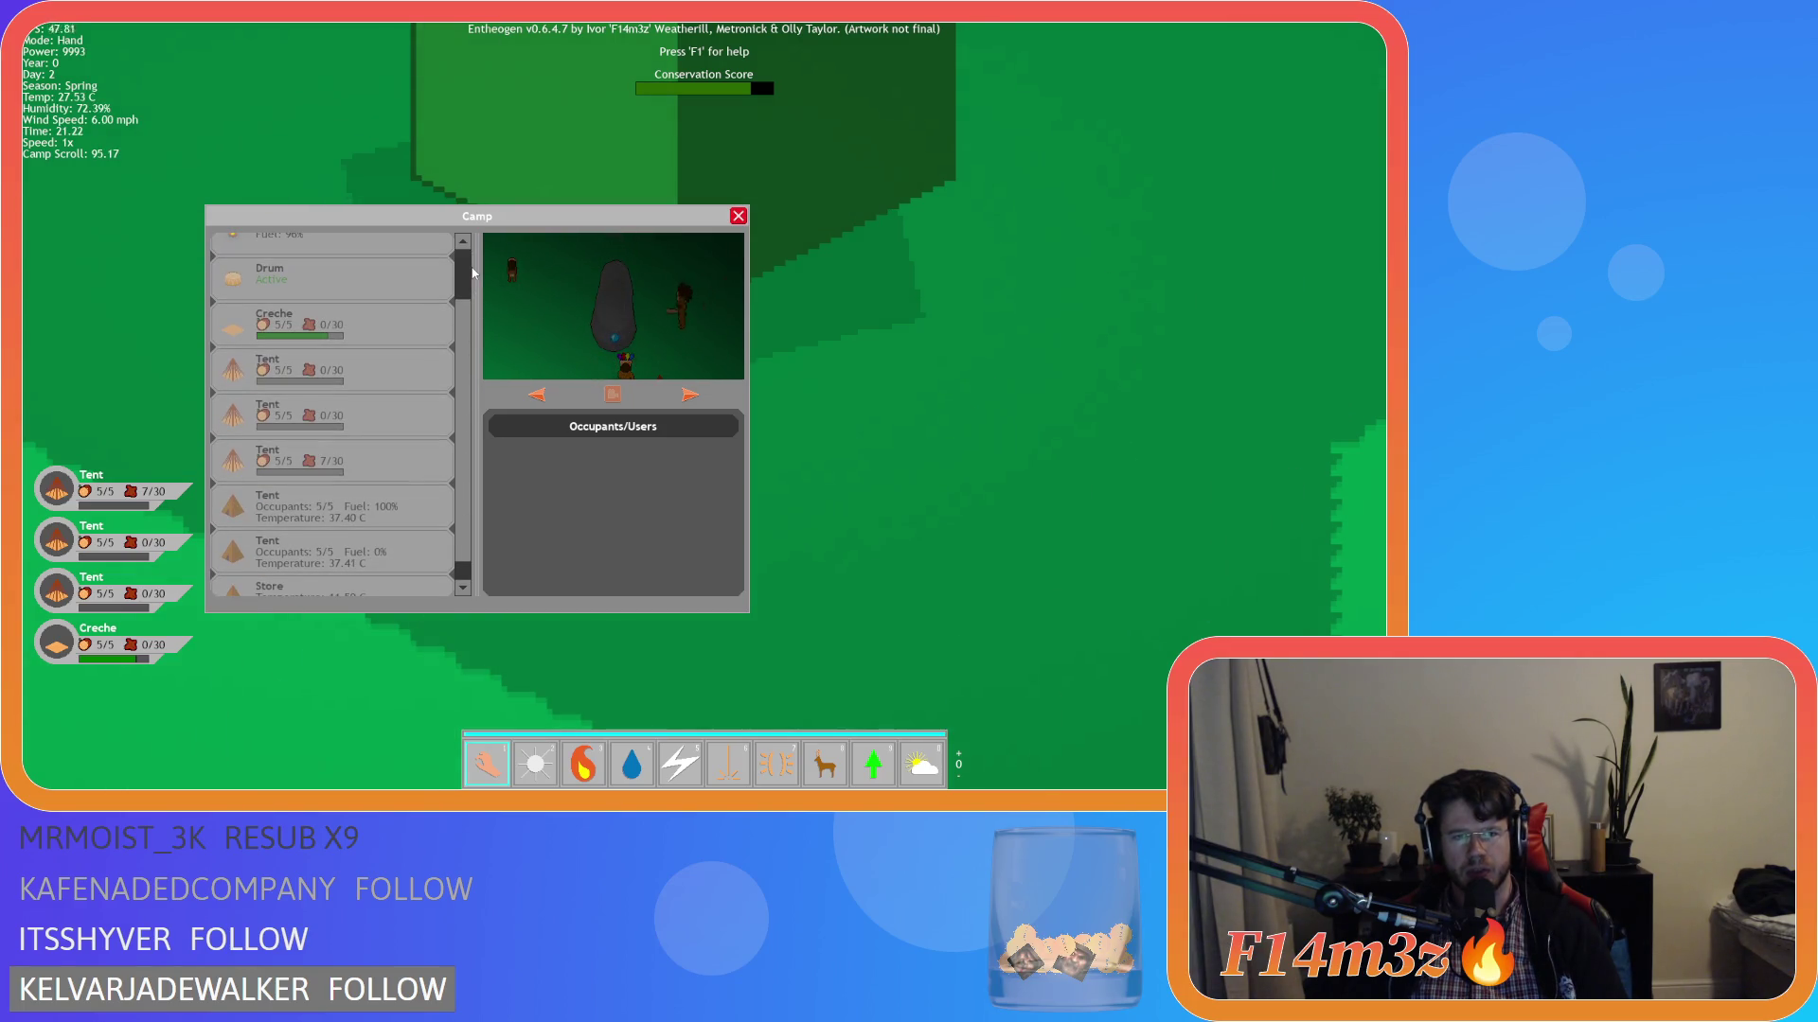
{"action": "scroll", "coordinate": [468, 304], "scroll_direction": "up", "scroll_amount": 1}
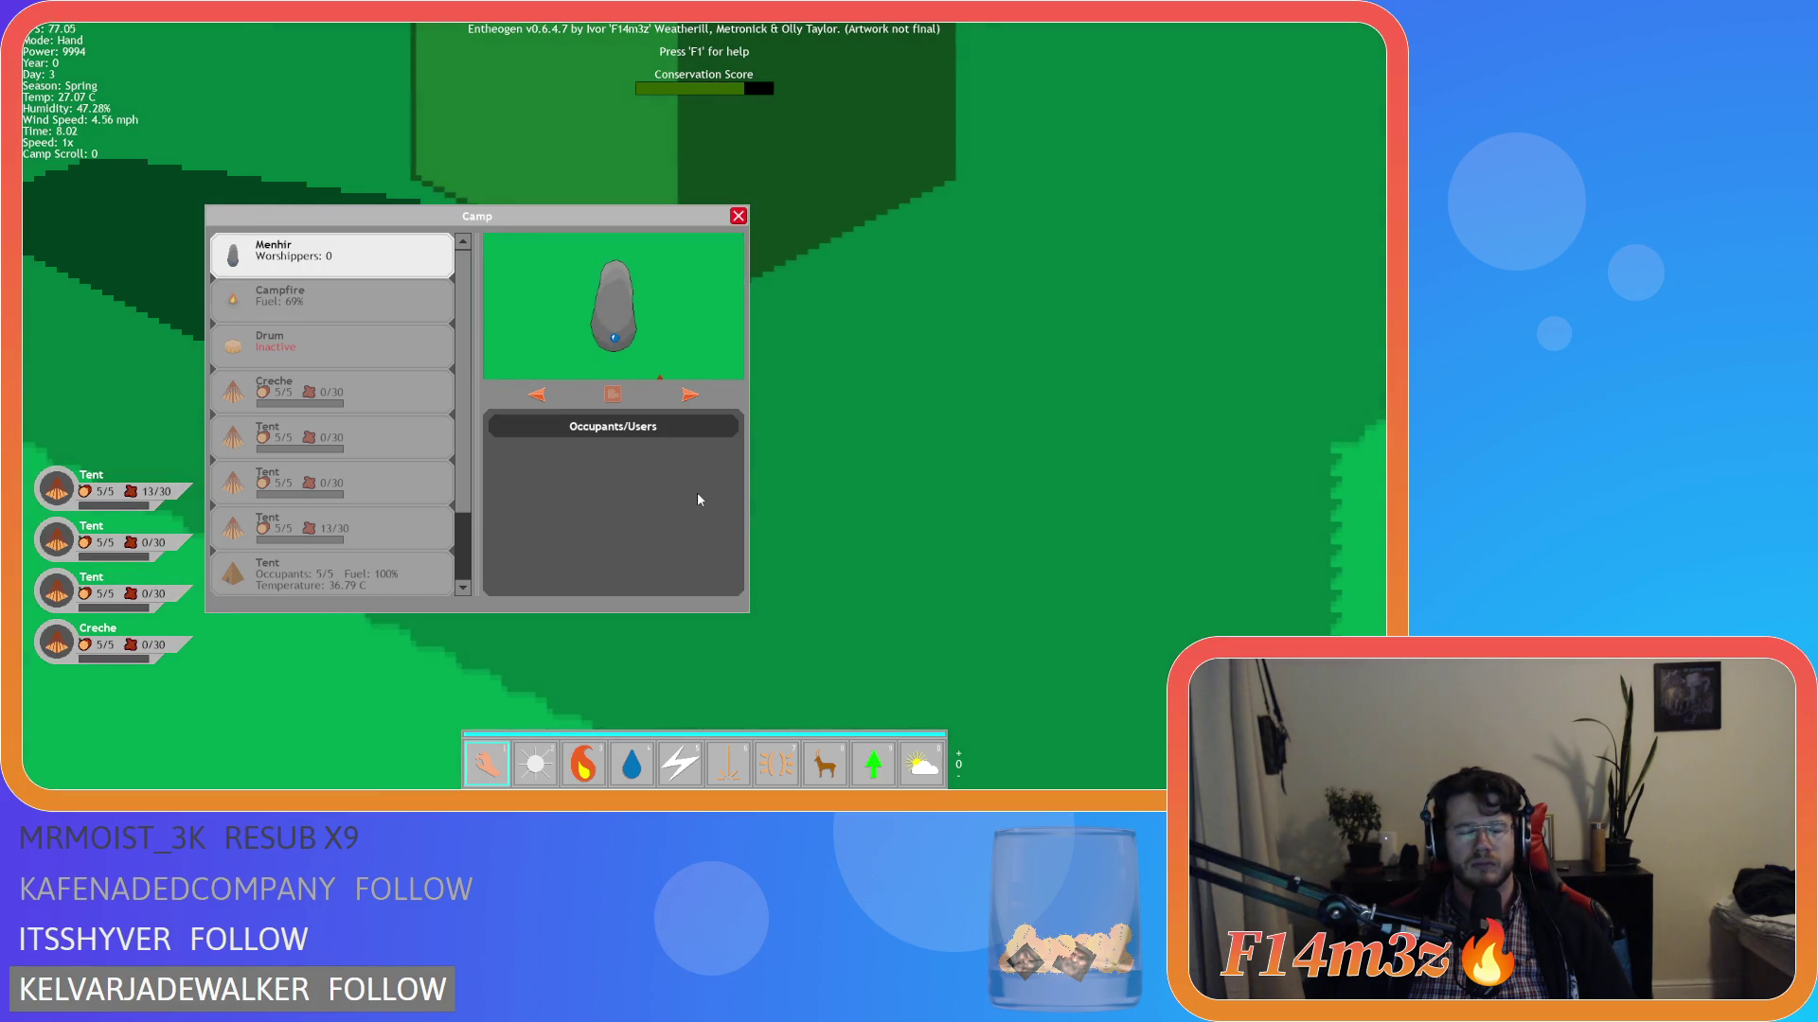
{"action": "key", "text": "Escape"}
{"action": "key", "text": "Escape"}
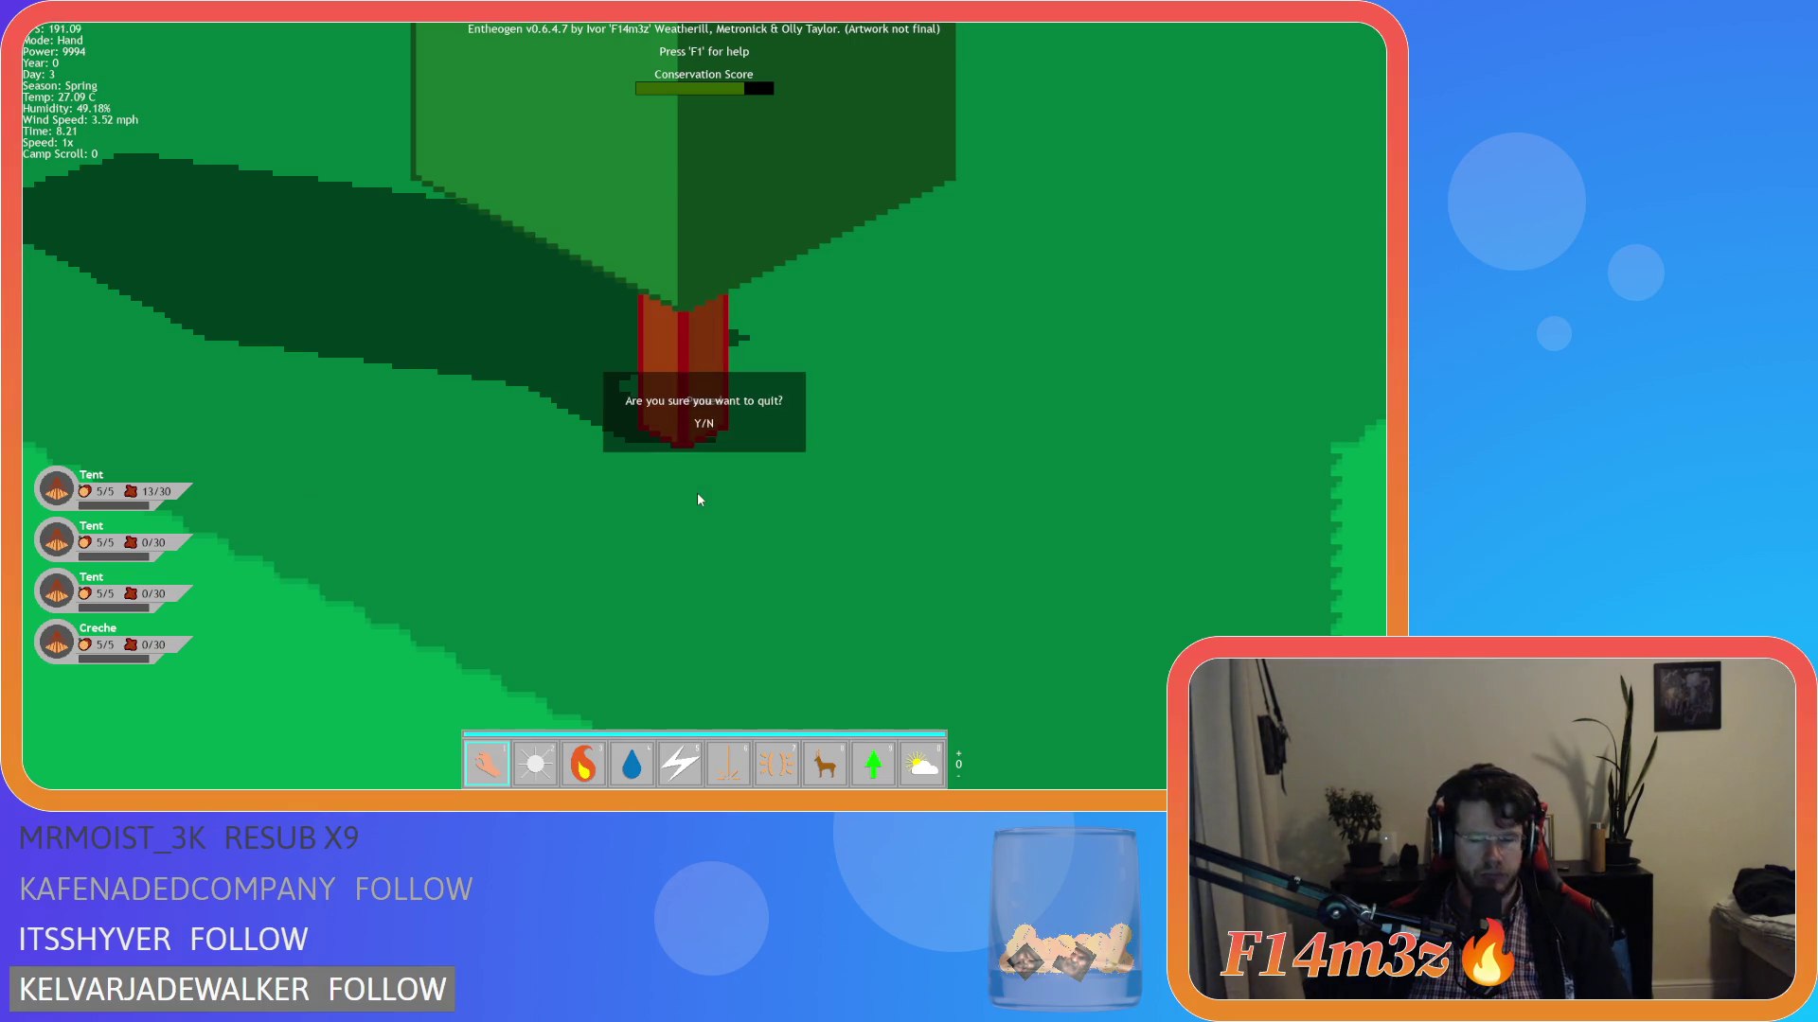
{"action": "key", "text": "y"}
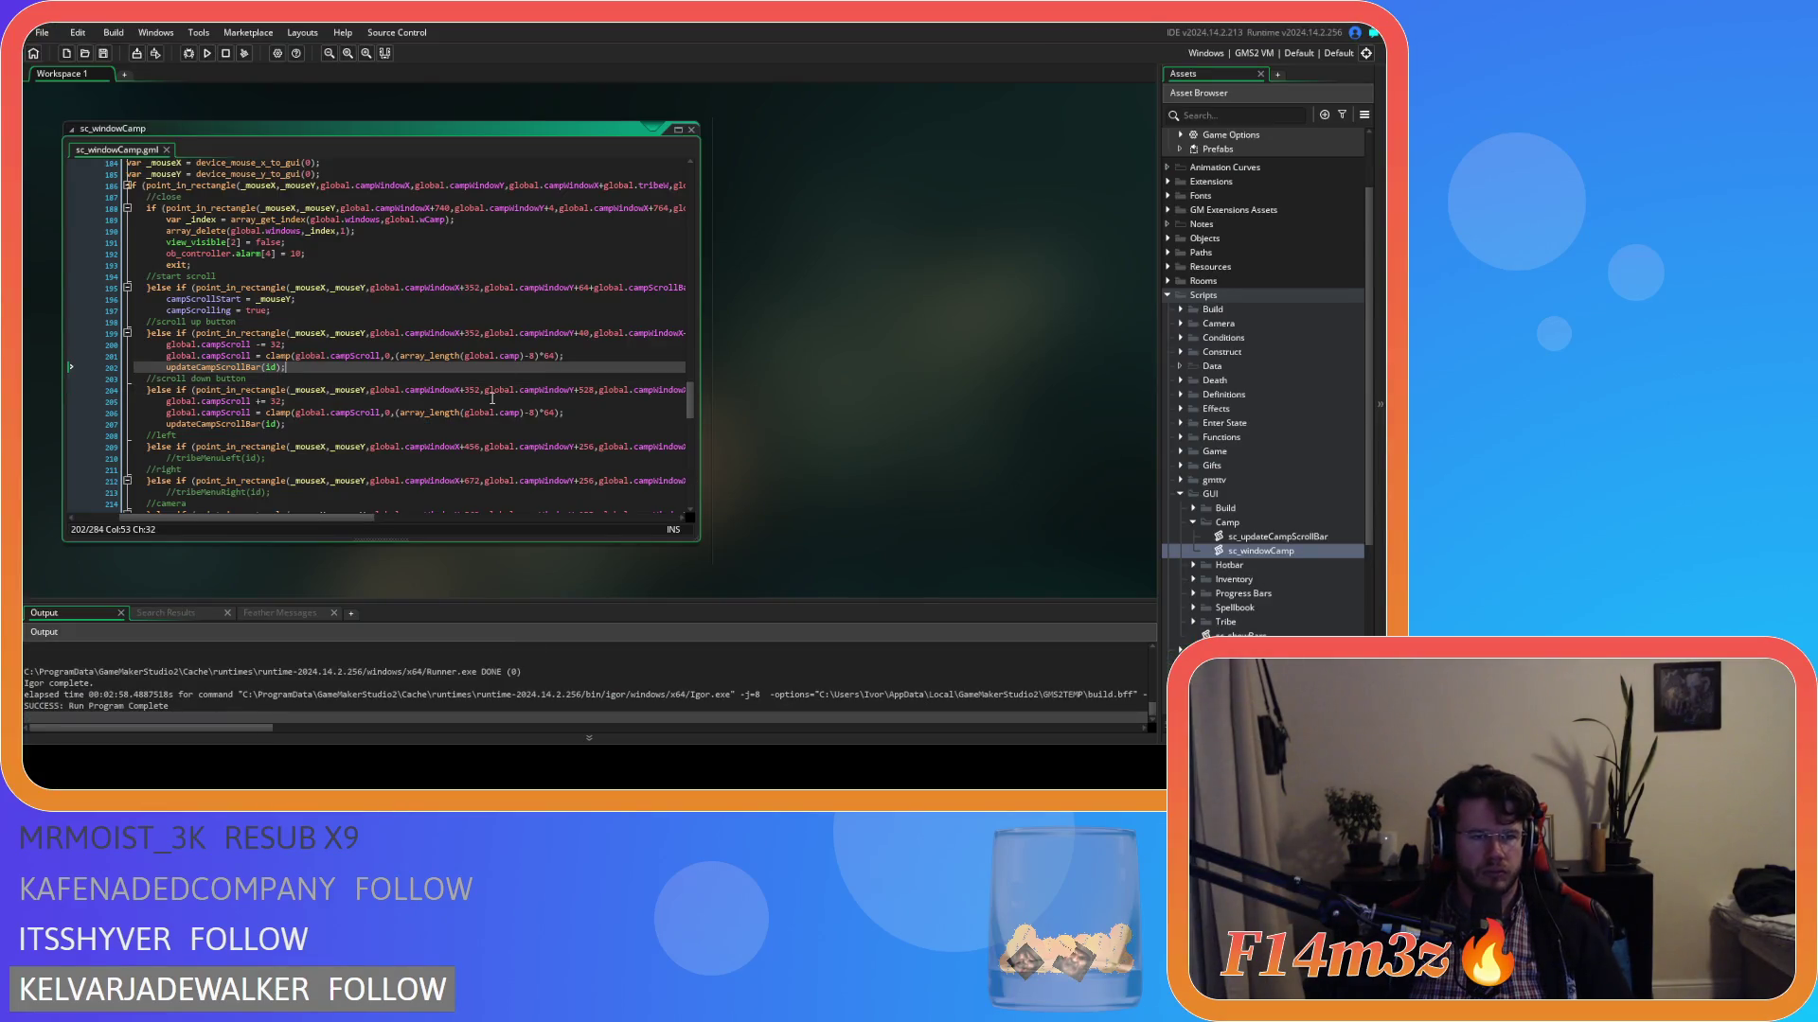
{"action": "left_click_drag", "start_coordinate": [246, 518], "coordinate": [227, 522]}
{"action": "key", "text": "Down"}
{"action": "key", "text": "Down"}
{"action": "key", "text": "Down"}
{"action": "scroll", "coordinate": [337, 419], "scroll_direction": "up", "scroll_amount": 3}
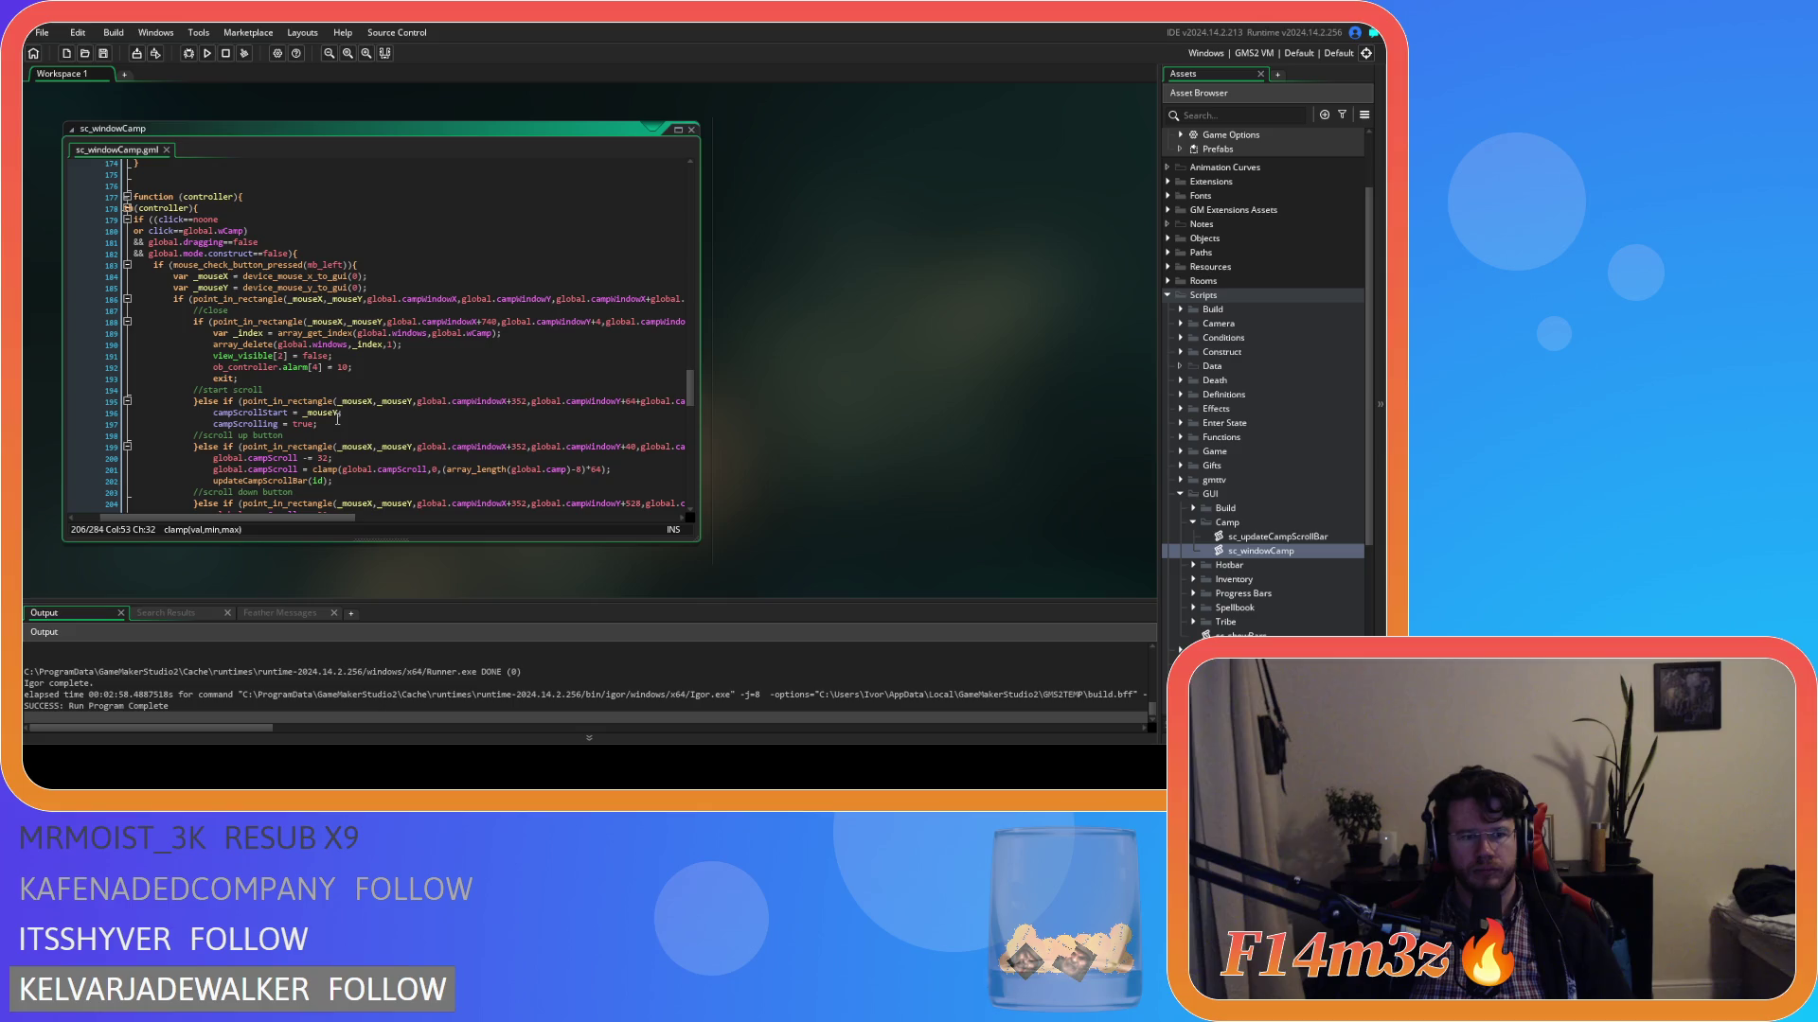
{"action": "scroll", "coordinate": [337, 420], "scroll_direction": "down", "scroll_amount": 3}
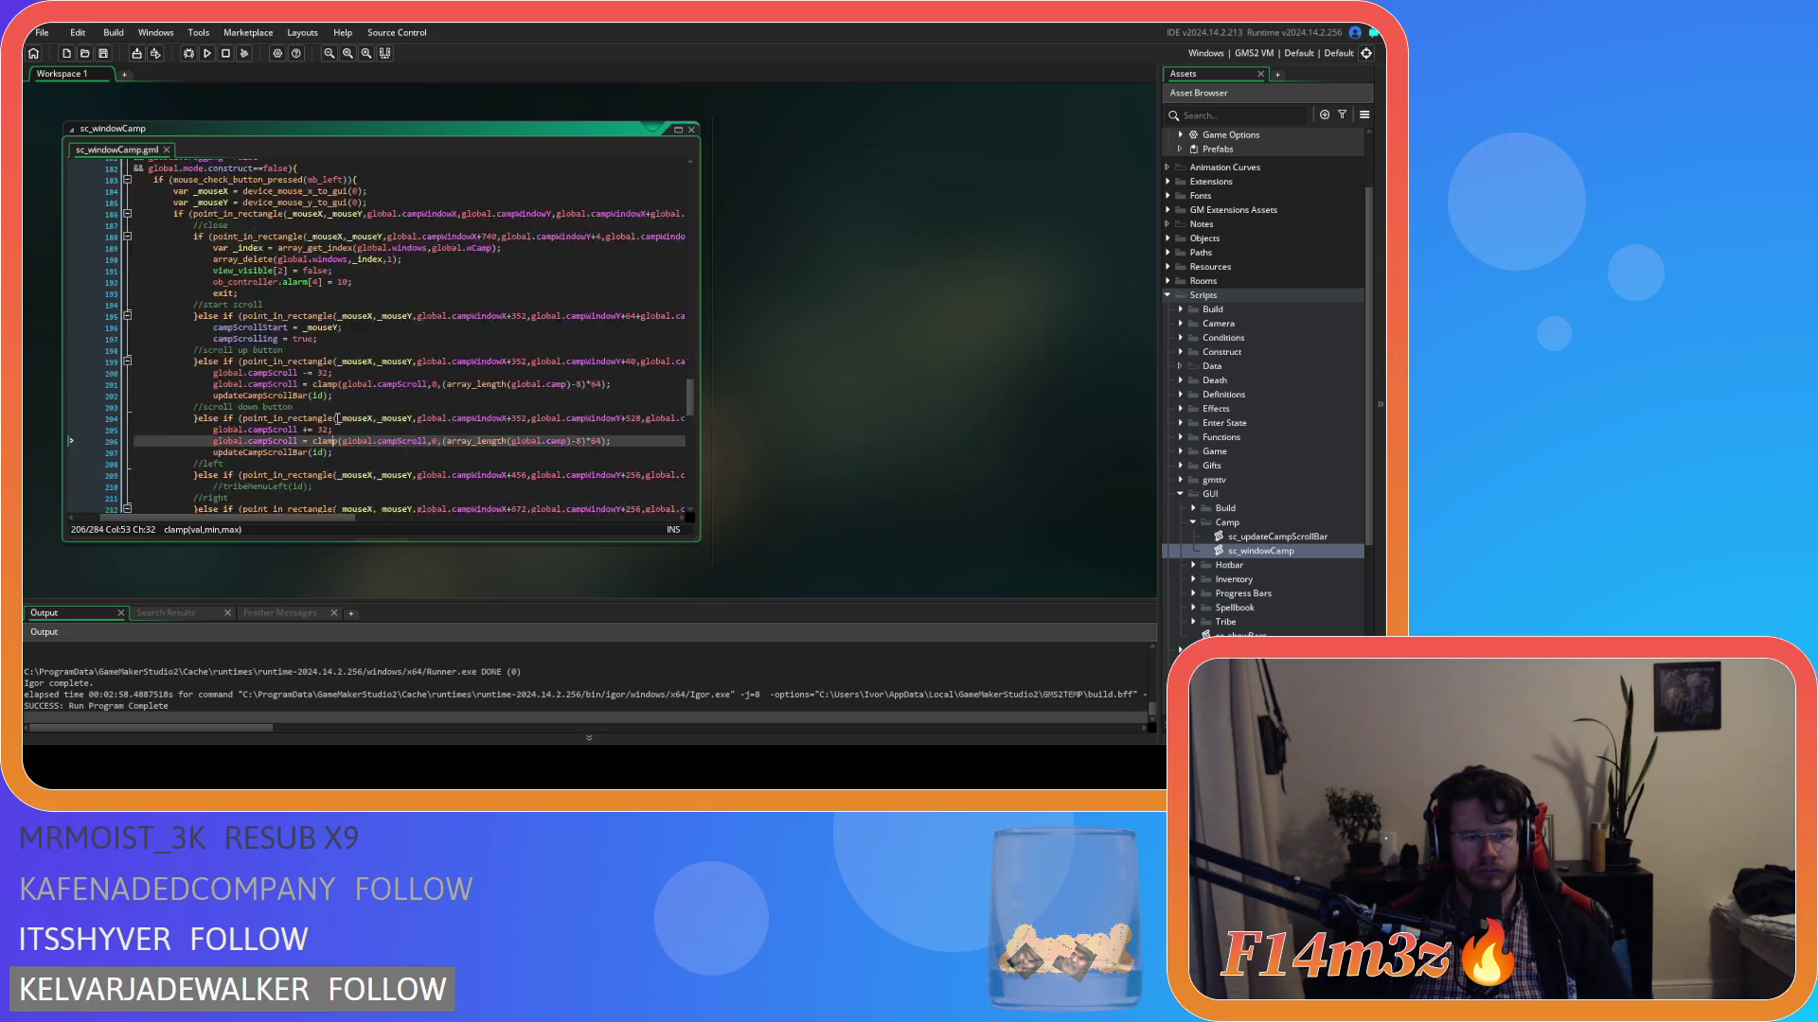
{"action": "mouse_move", "coordinate": [297, 450]}
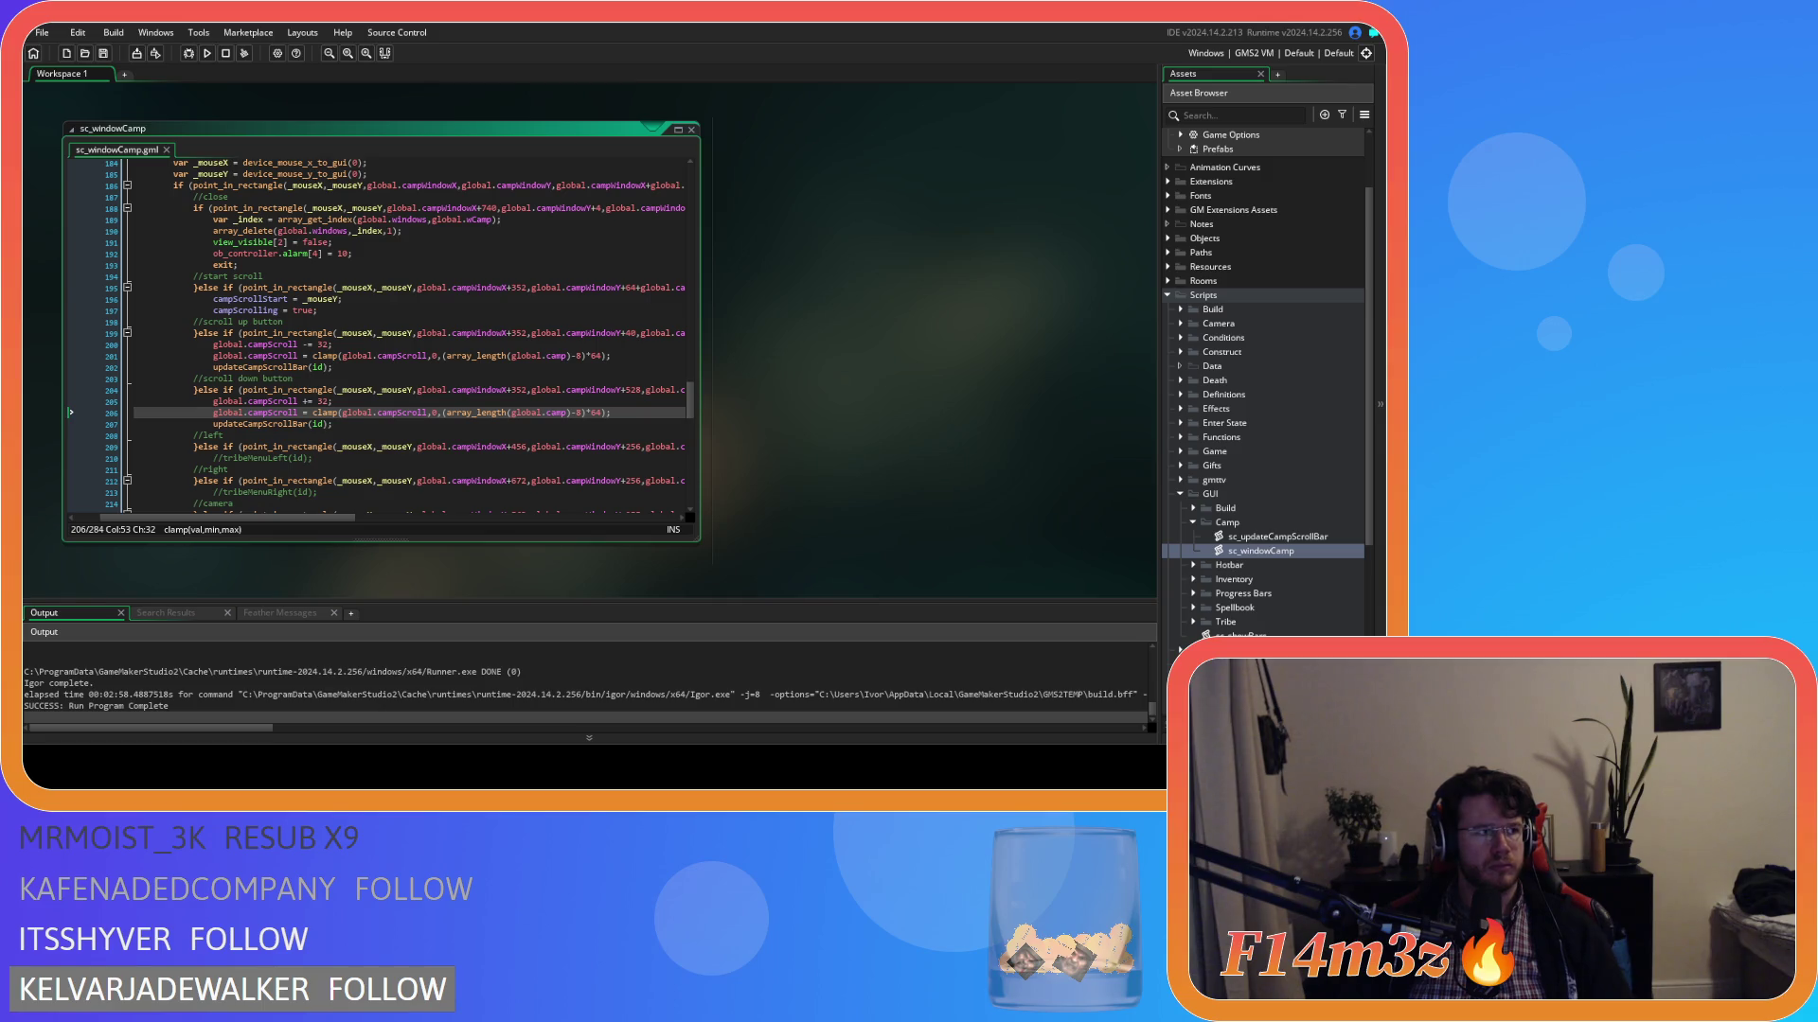
{"action": "left_click", "coordinate": [416, 286]}
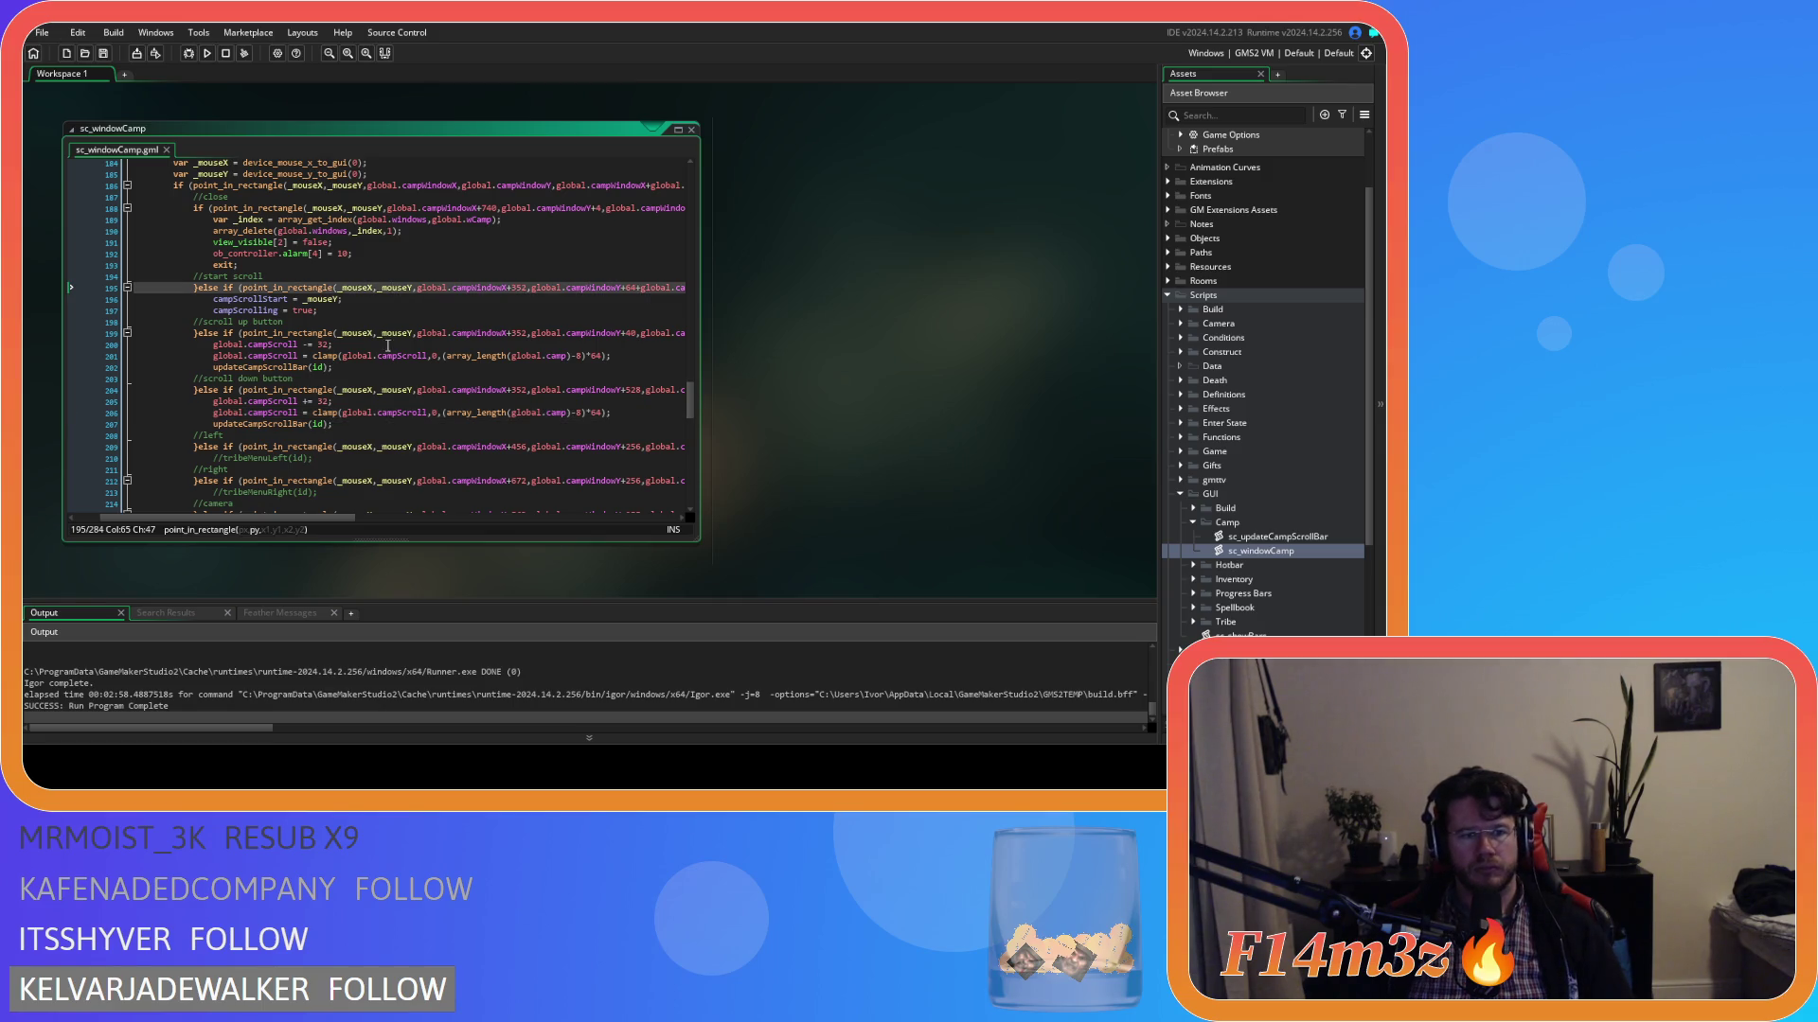
{"action": "scroll", "coordinate": [388, 346], "scroll_direction": "up", "scroll_amount": 3}
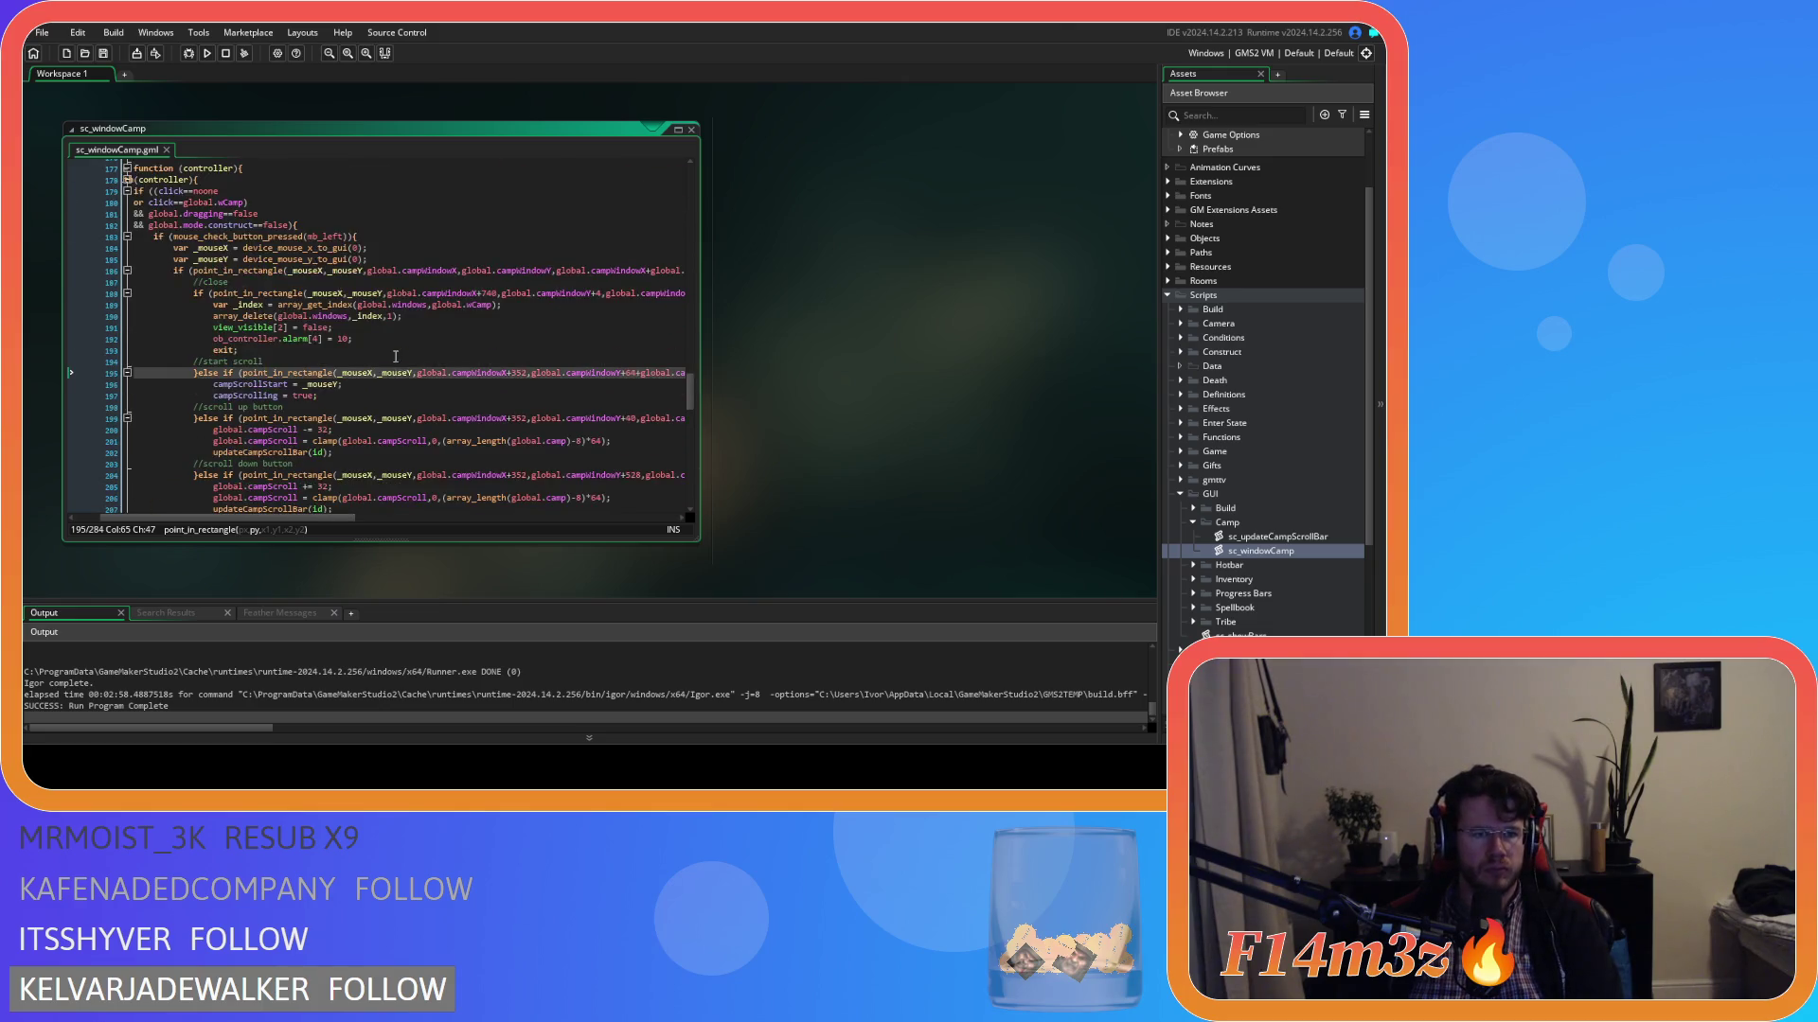
{"action": "scroll", "coordinate": [395, 356], "scroll_direction": "down", "scroll_amount": 5}
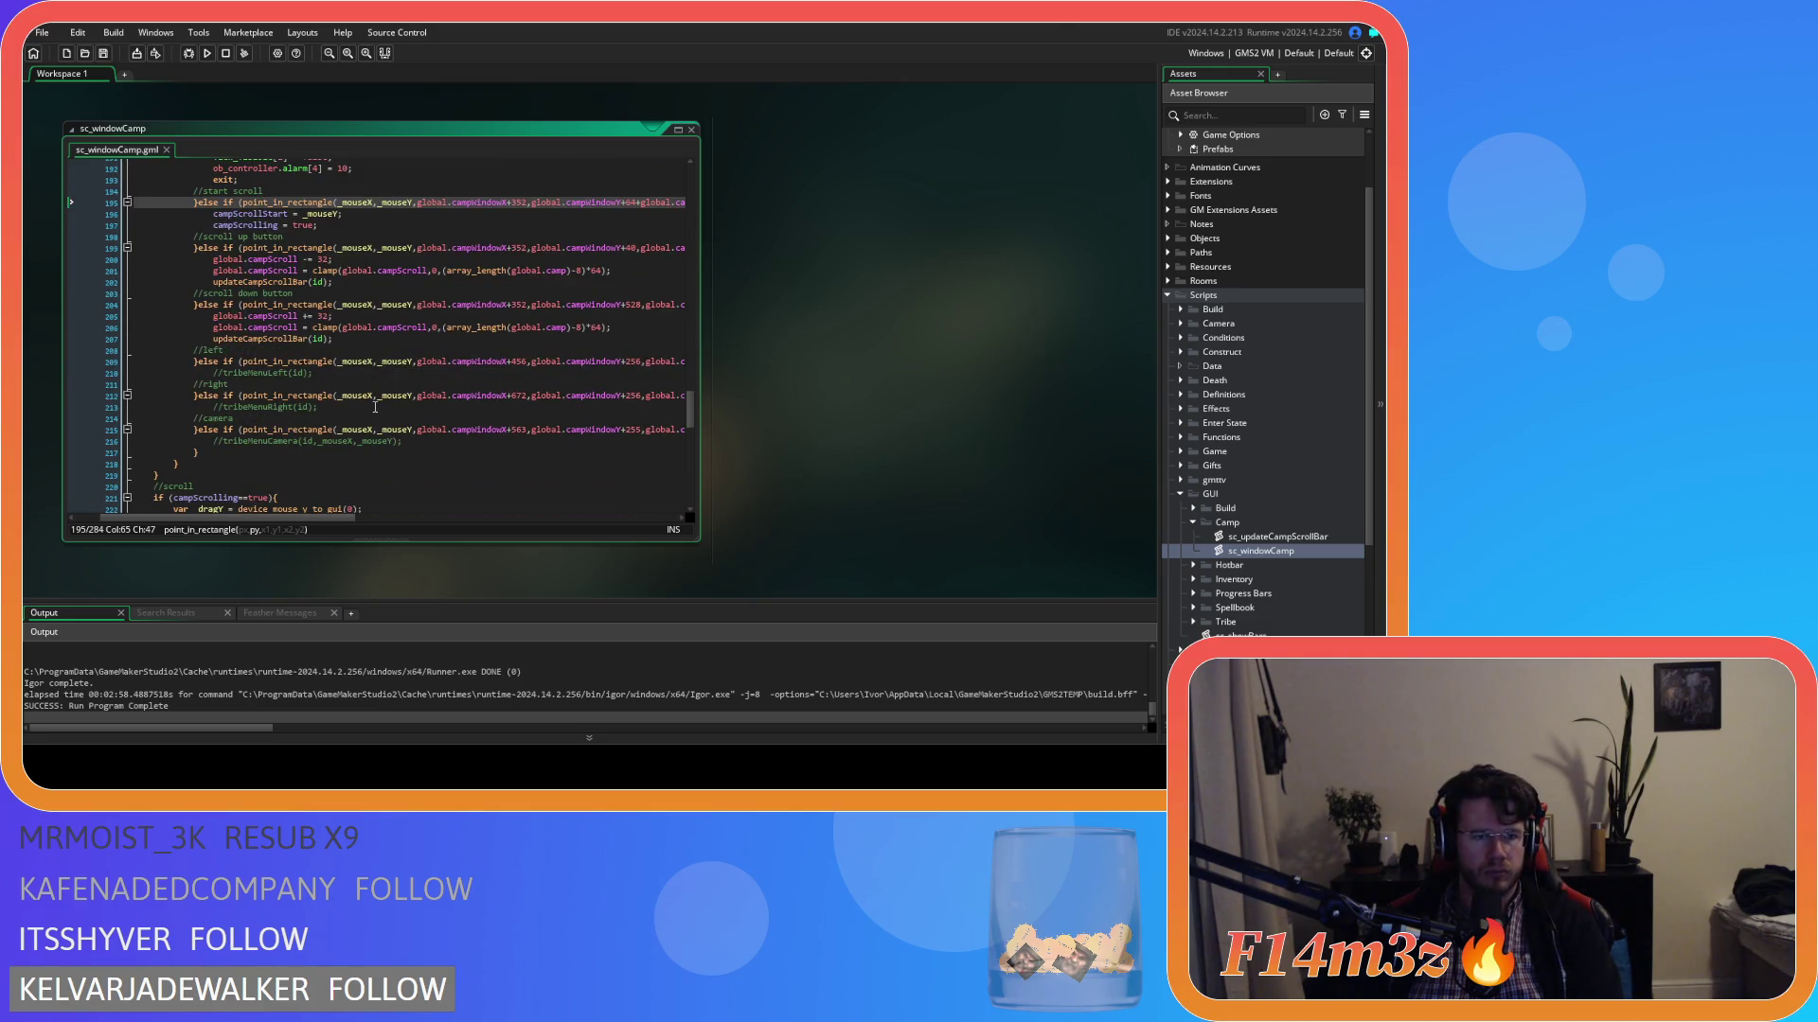
{"action": "scroll", "coordinate": [375, 407], "scroll_direction": "up", "scroll_amount": 1}
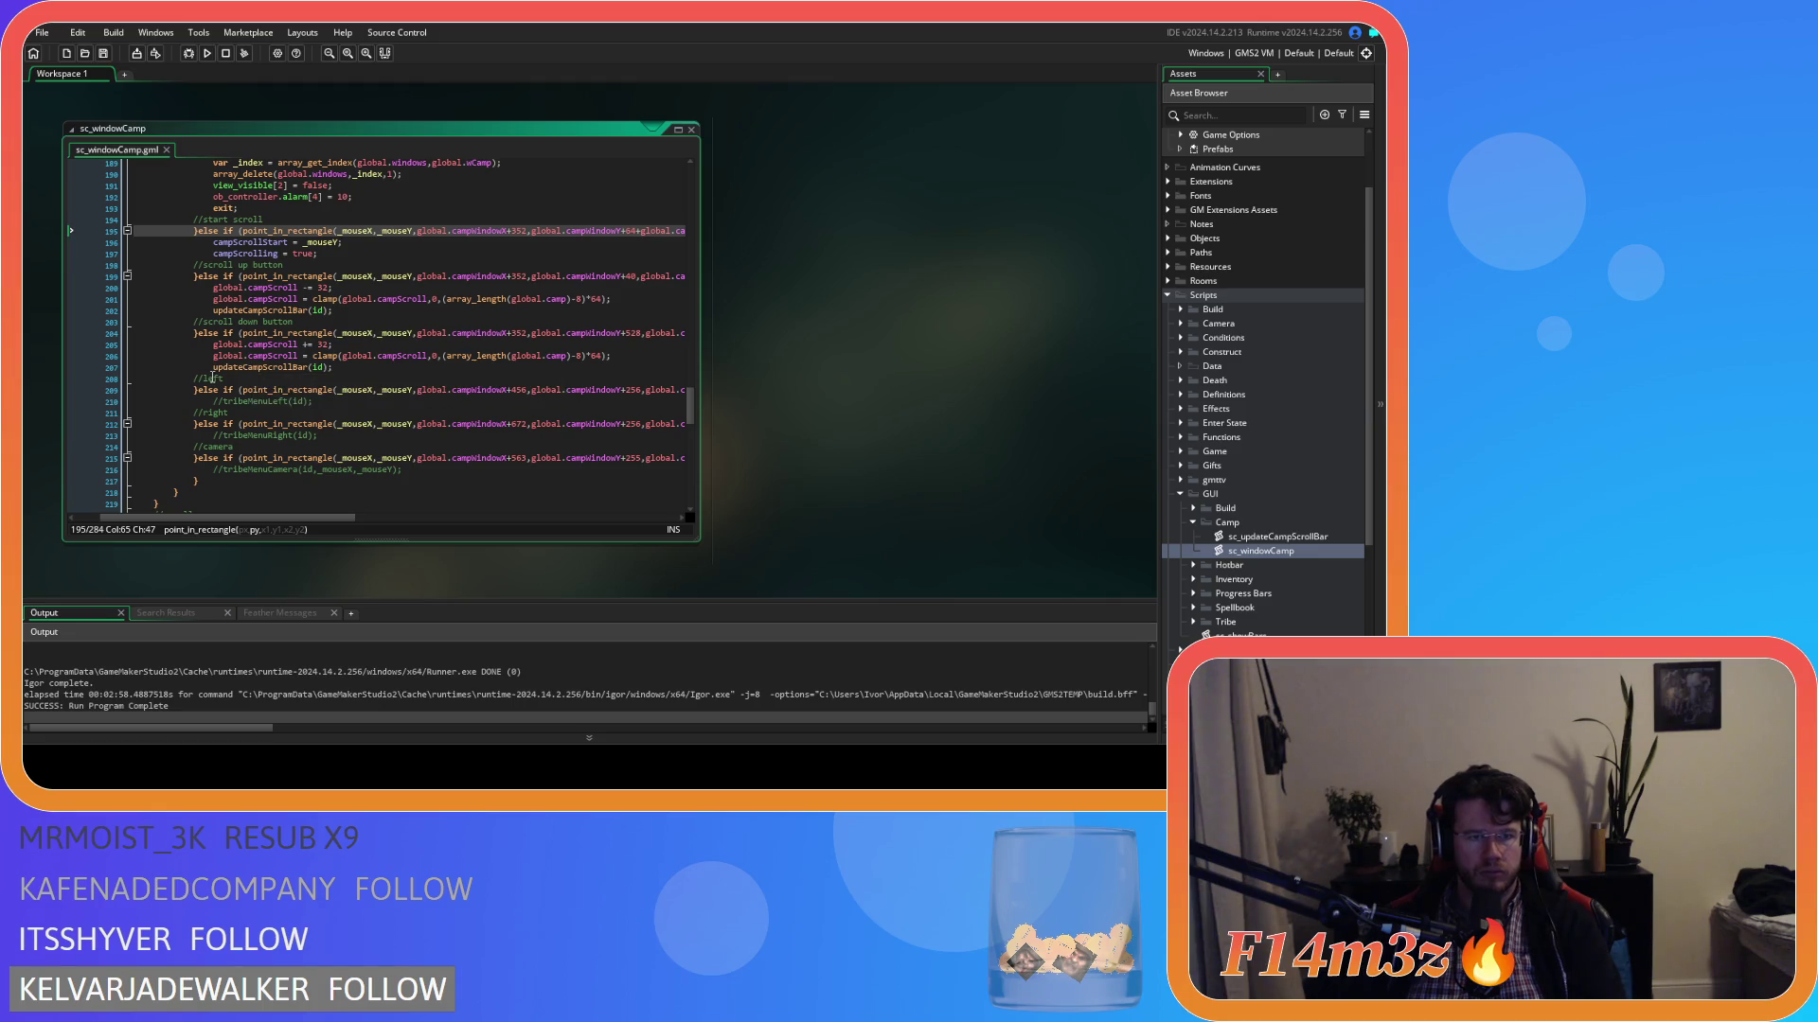
{"action": "mouse_move", "coordinate": [202, 376]}
{"action": "left_mouse_down"}
{"action": "mouse_move", "coordinate": [217, 362]}
{"action": "mouse_move", "coordinate": [195, 271]}
{"action": "left_mouse_up"}
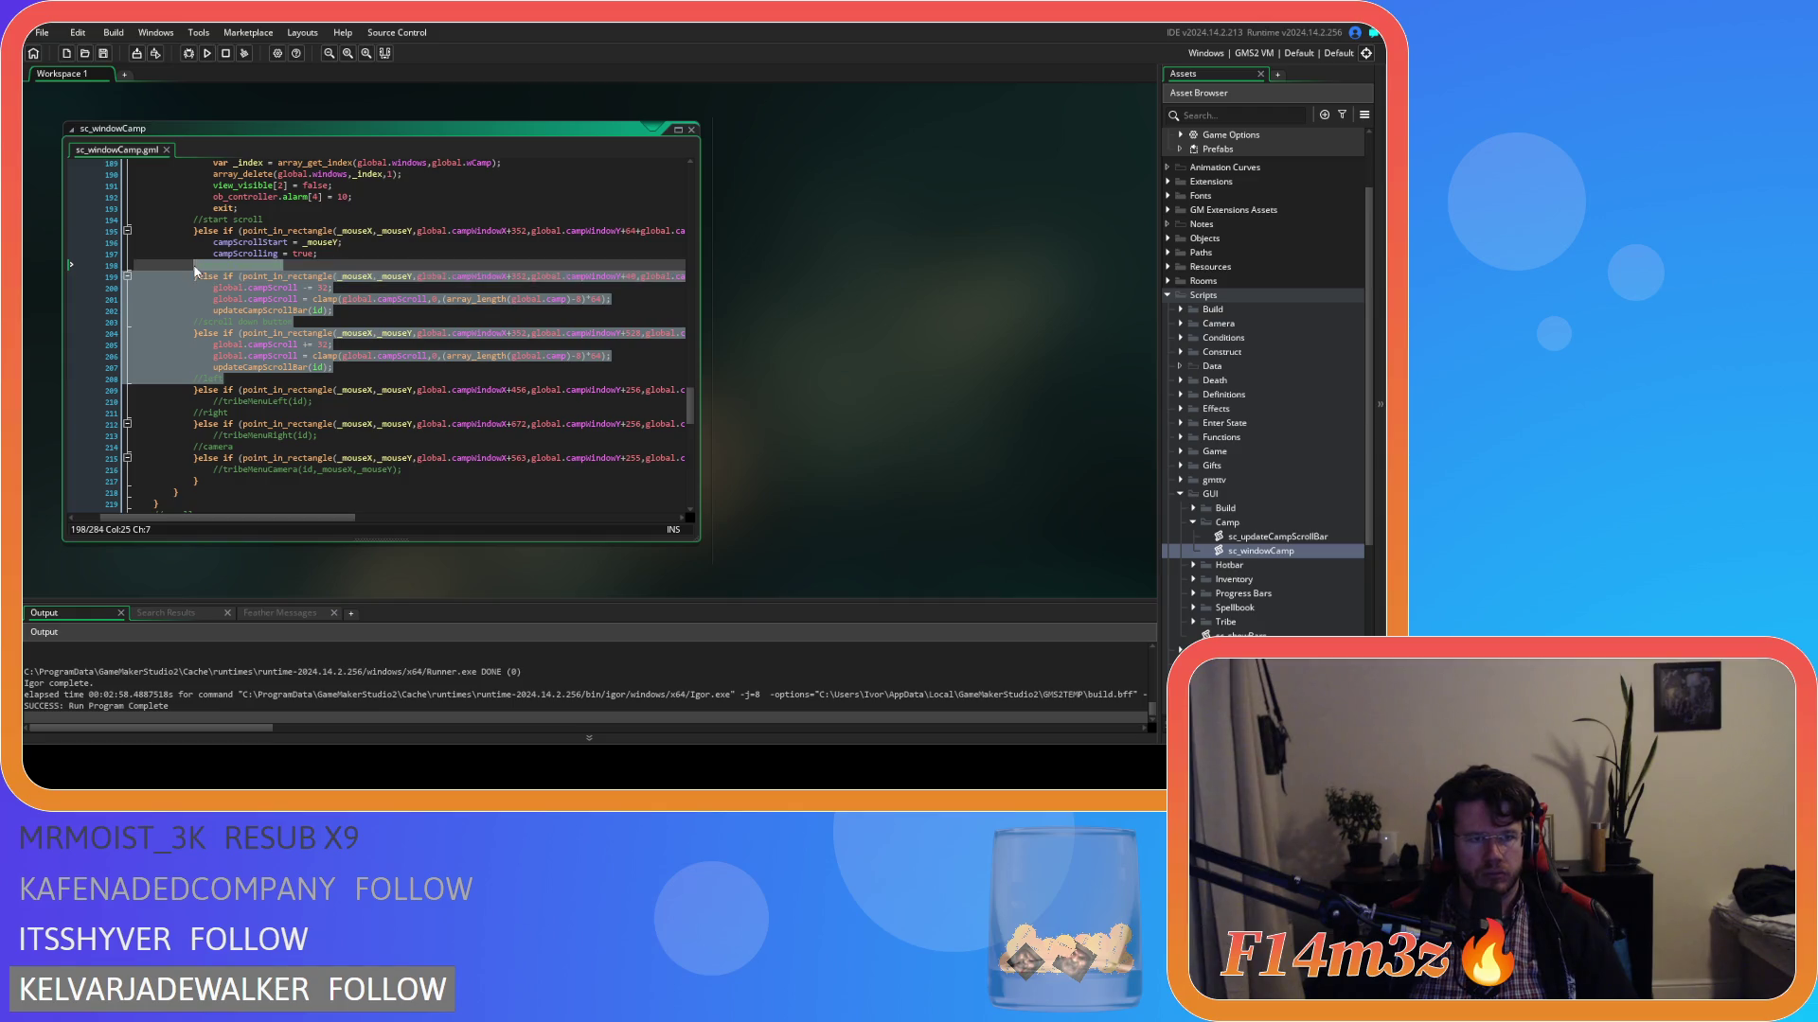
{"action": "key", "text": "ctrl+c"}
{"action": "left_click", "coordinate": [256, 385]}
{"action": "type", "text": "//scroll up button"}
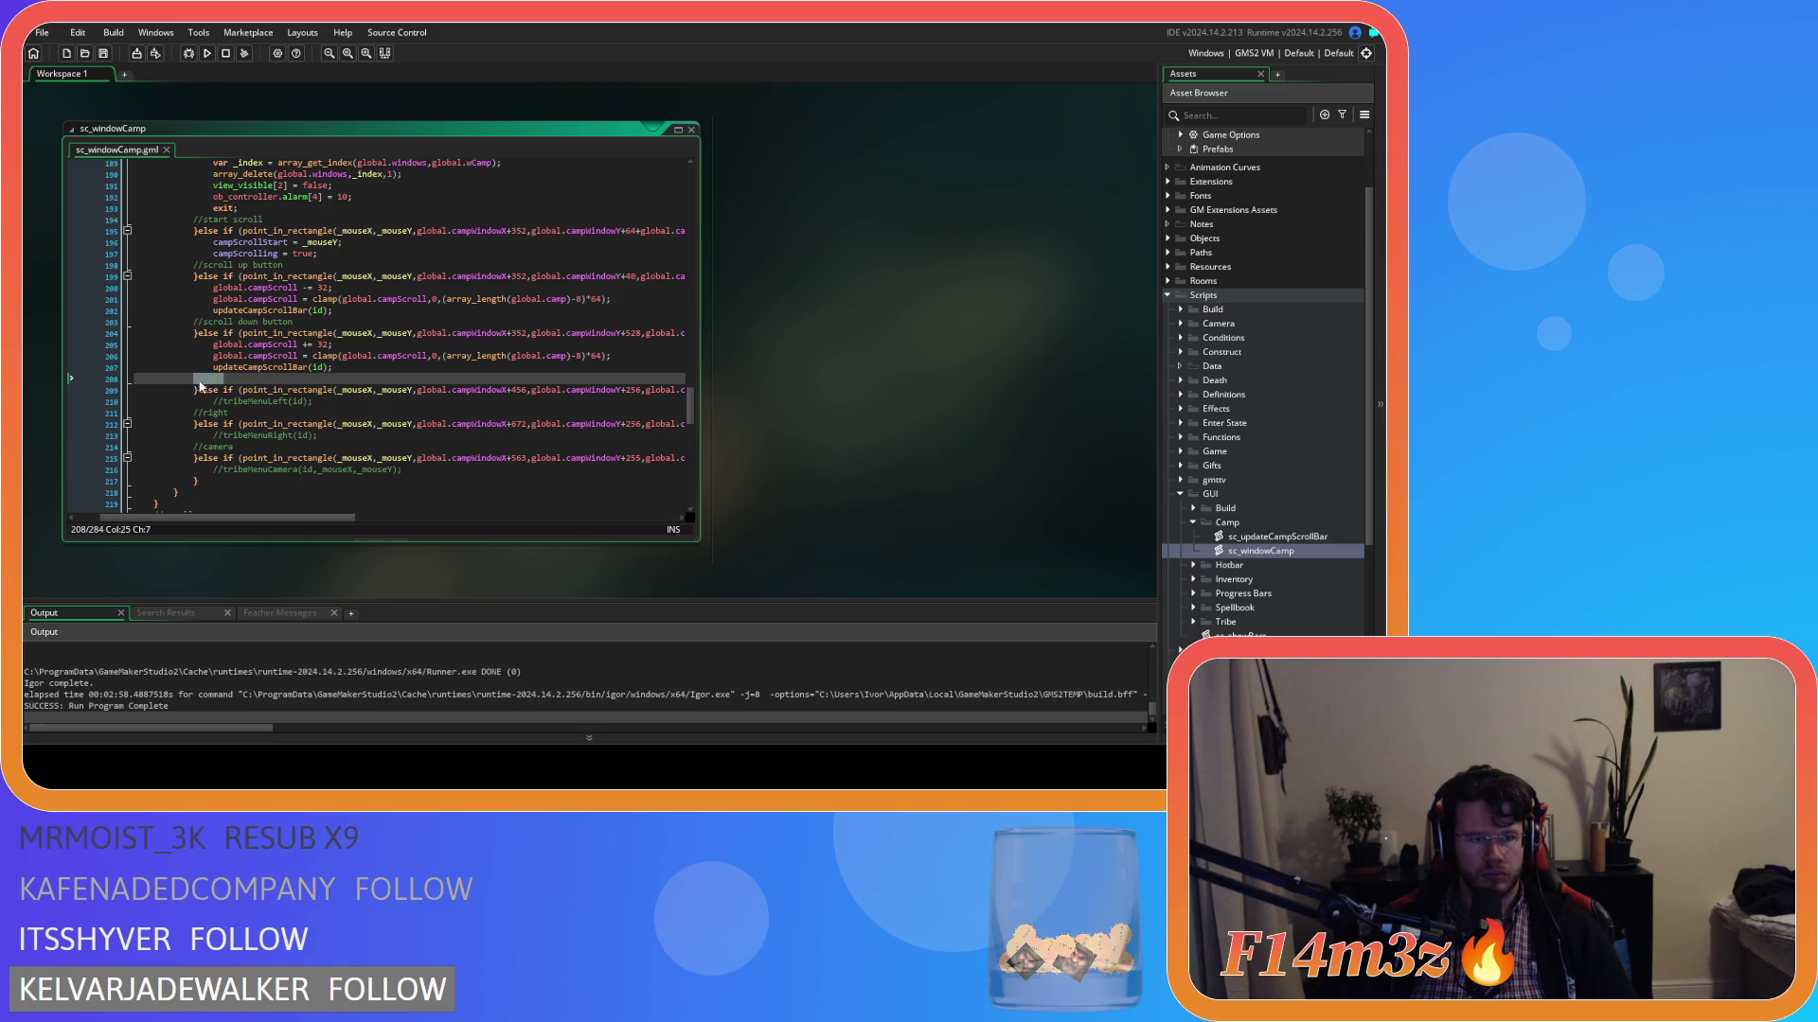
{"action": "key", "text": "ctrl+v"}
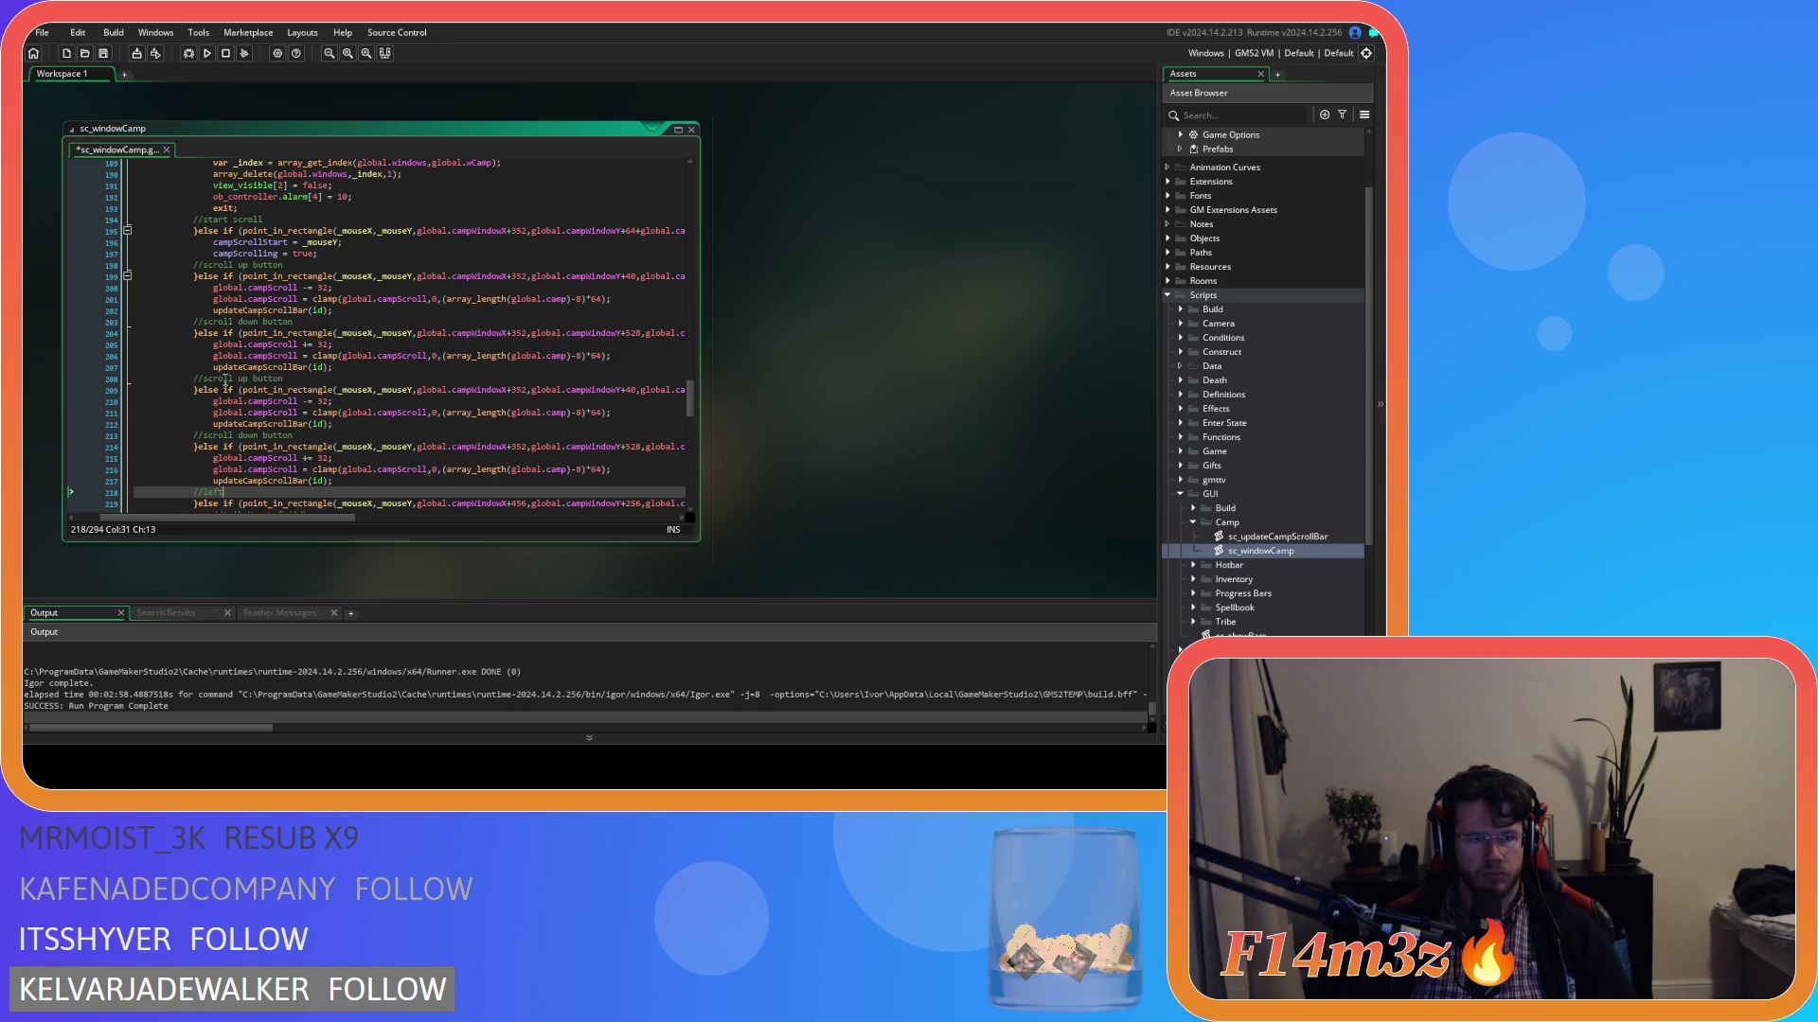
{"action": "left_click", "coordinate": [204, 379]}
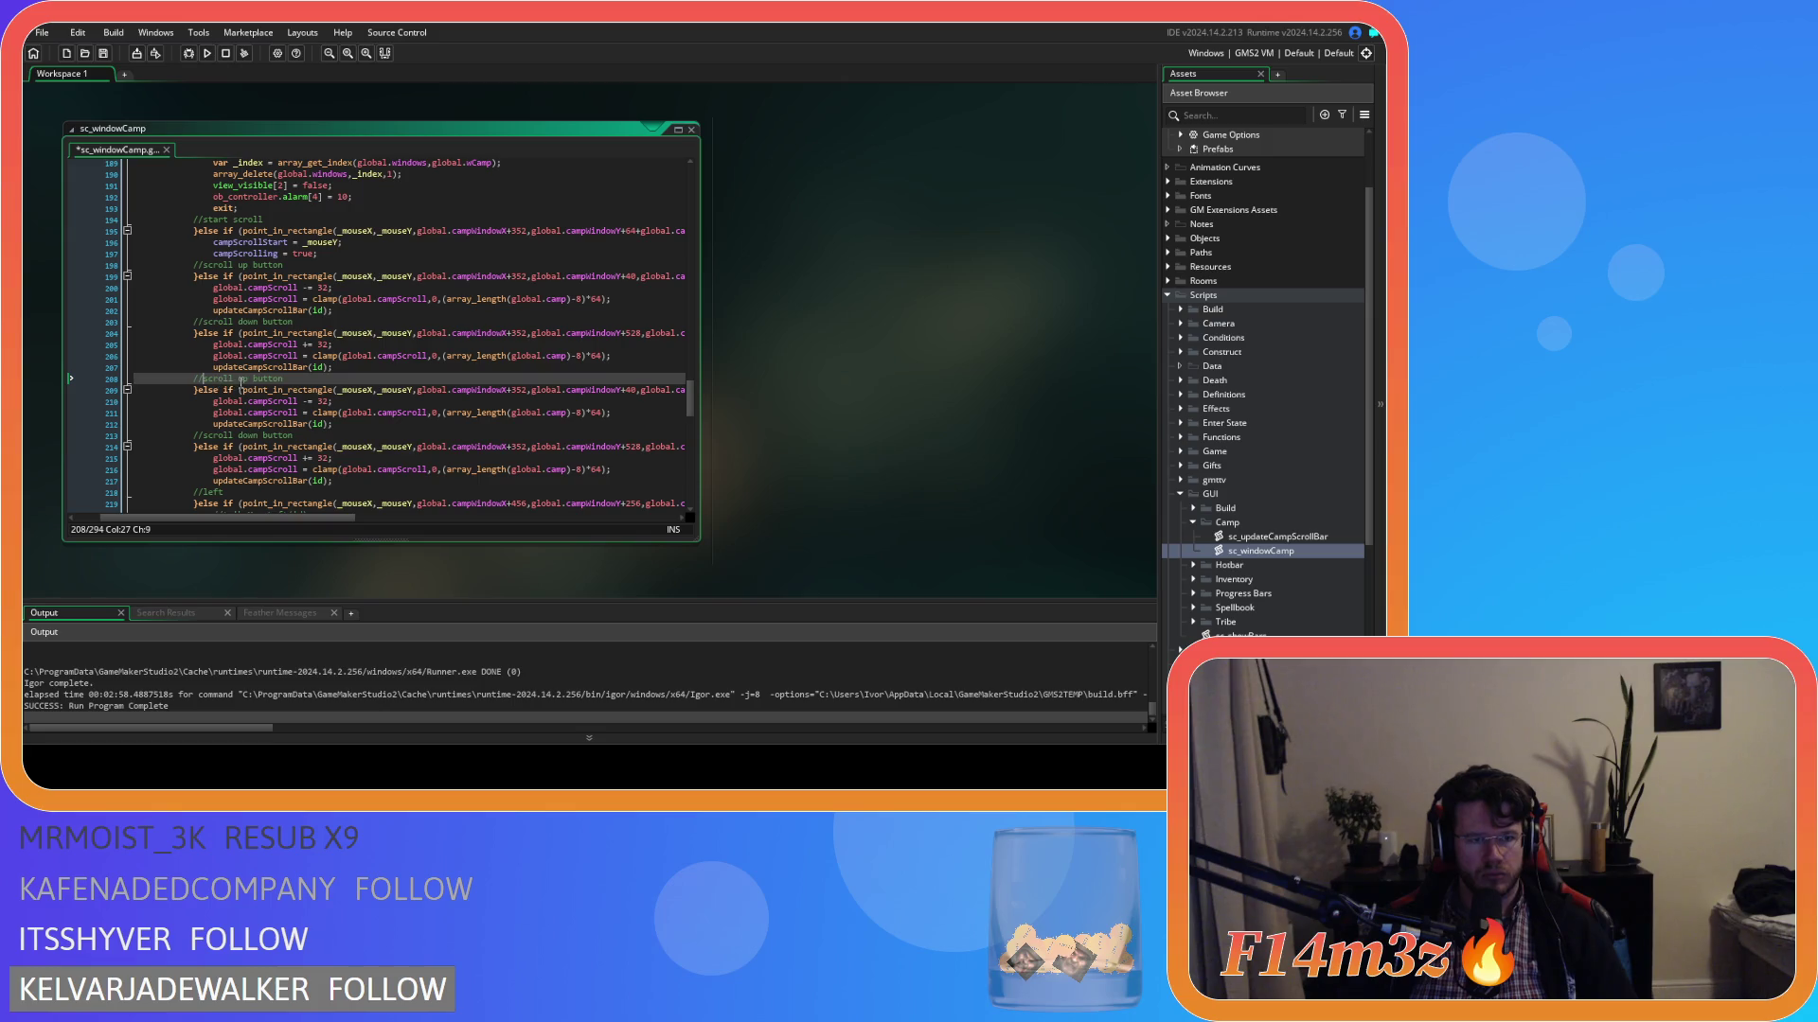
{"action": "mouse_move", "coordinate": [238, 378]}
{"action": "left_mouse_down"}
{"action": "mouse_move", "coordinate": [294, 379]}
{"action": "mouse_move", "coordinate": [219, 358]}
{"action": "mouse_move", "coordinate": [196, 322]}
{"action": "left_mouse_up"}
{"action": "key", "text": "ctrl+z"}
{"action": "left_click_drag", "start_coordinate": [241, 381], "coordinate": [195, 384]}
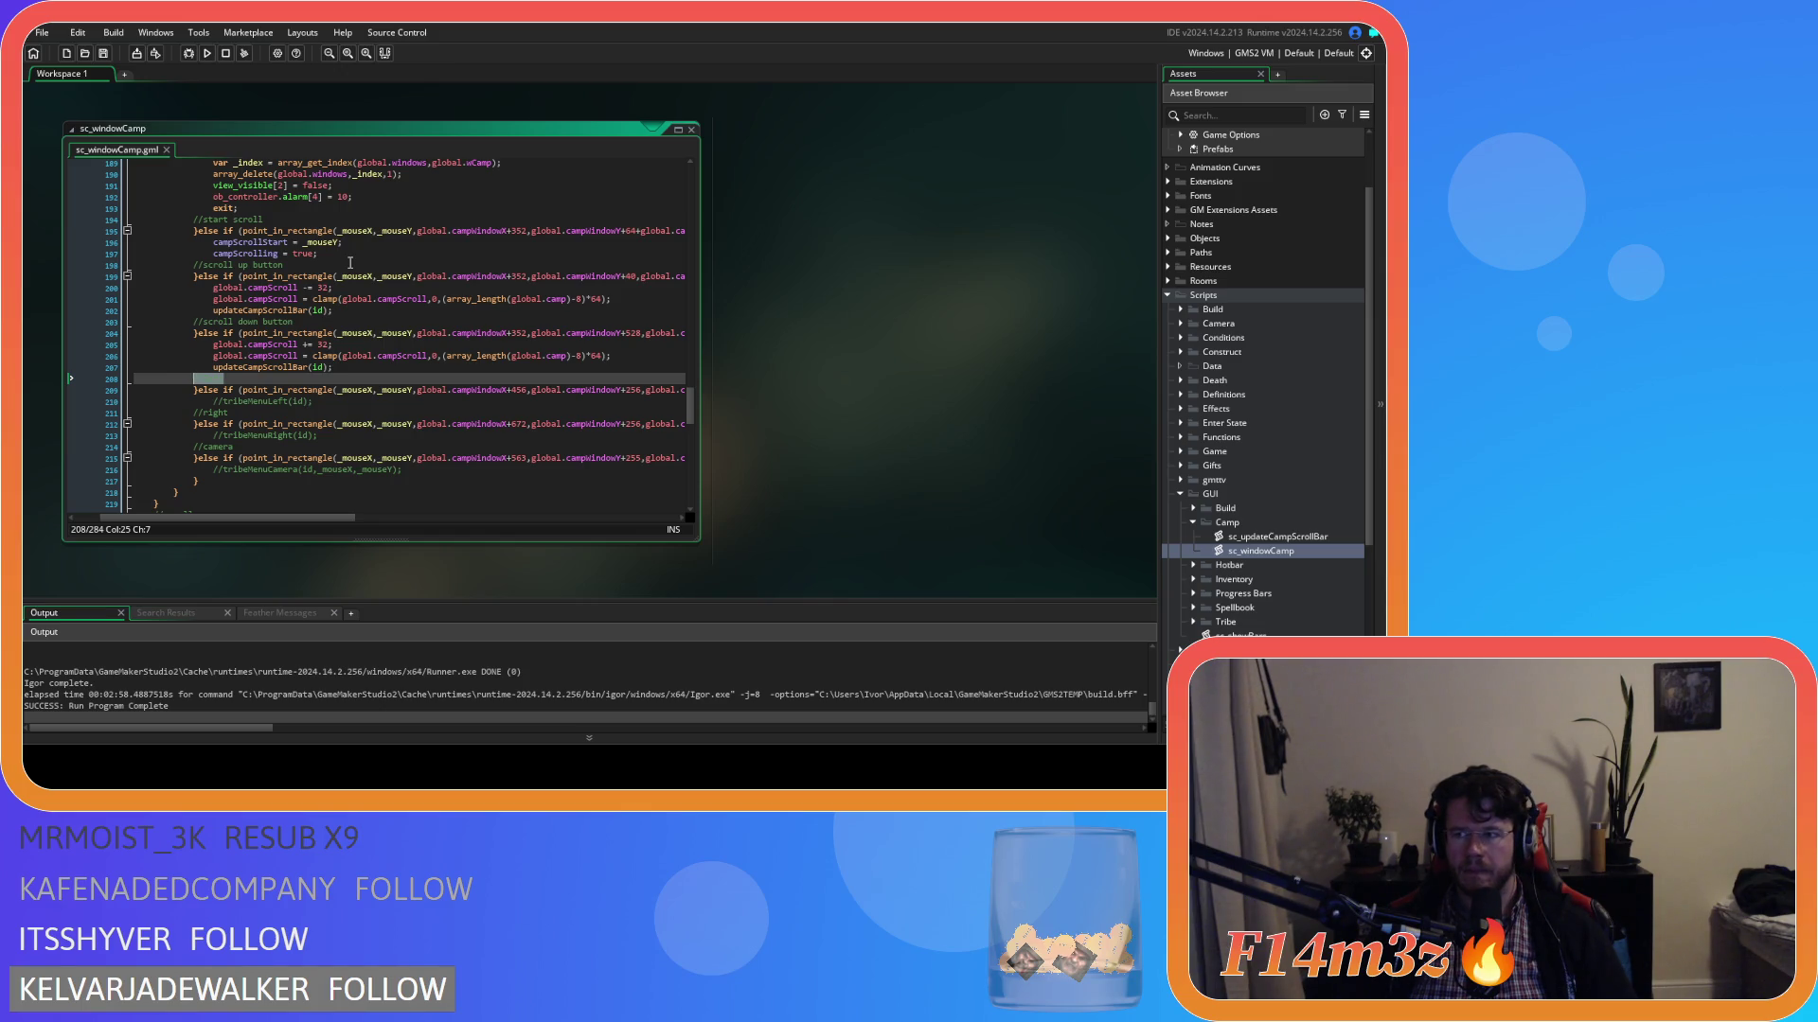
{"action": "left_click_drag", "start_coordinate": [350, 263], "coordinate": [197, 231]}
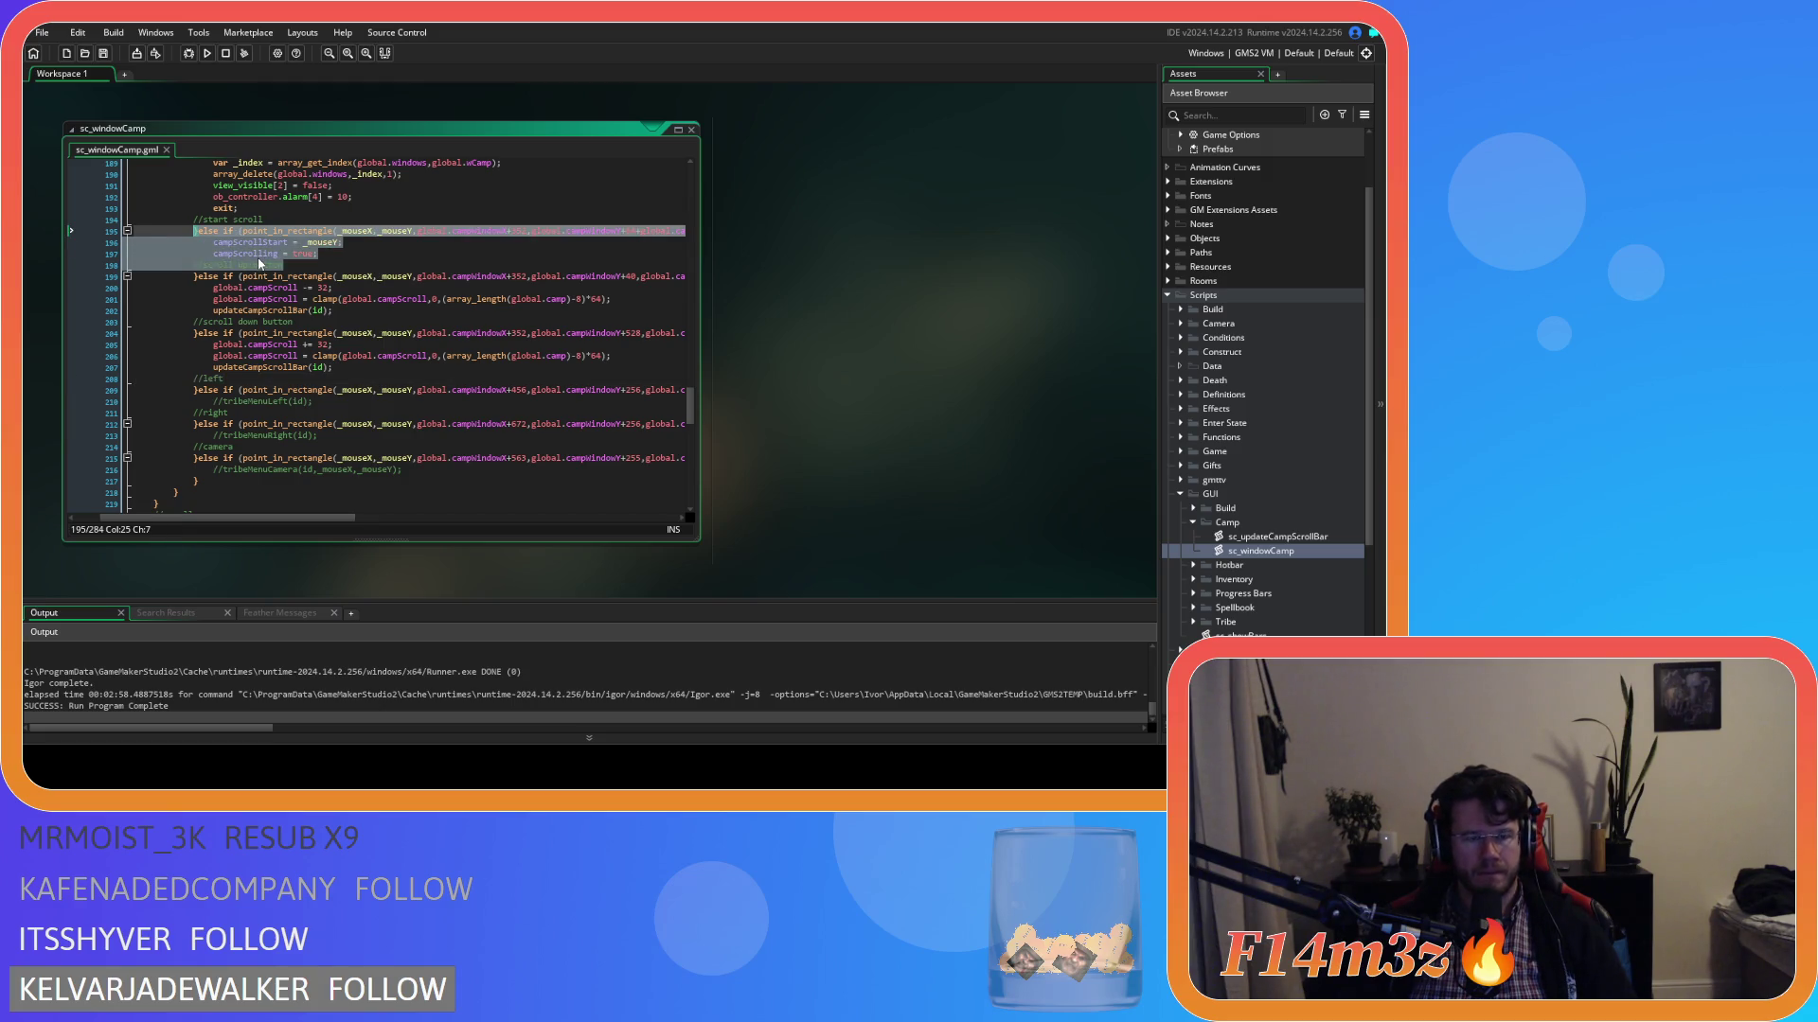
Try pasting the start-scroll block over the //left comment on line 208, undoing each attempt.
{"action": "left_click", "coordinate": [241, 381]}
{"action": "key", "text": "BackSpace"}
{"action": "key", "text": "BackSpace"}
{"action": "key", "text": "BackSpace"}
{"action": "key", "text": "ctrl+v"}
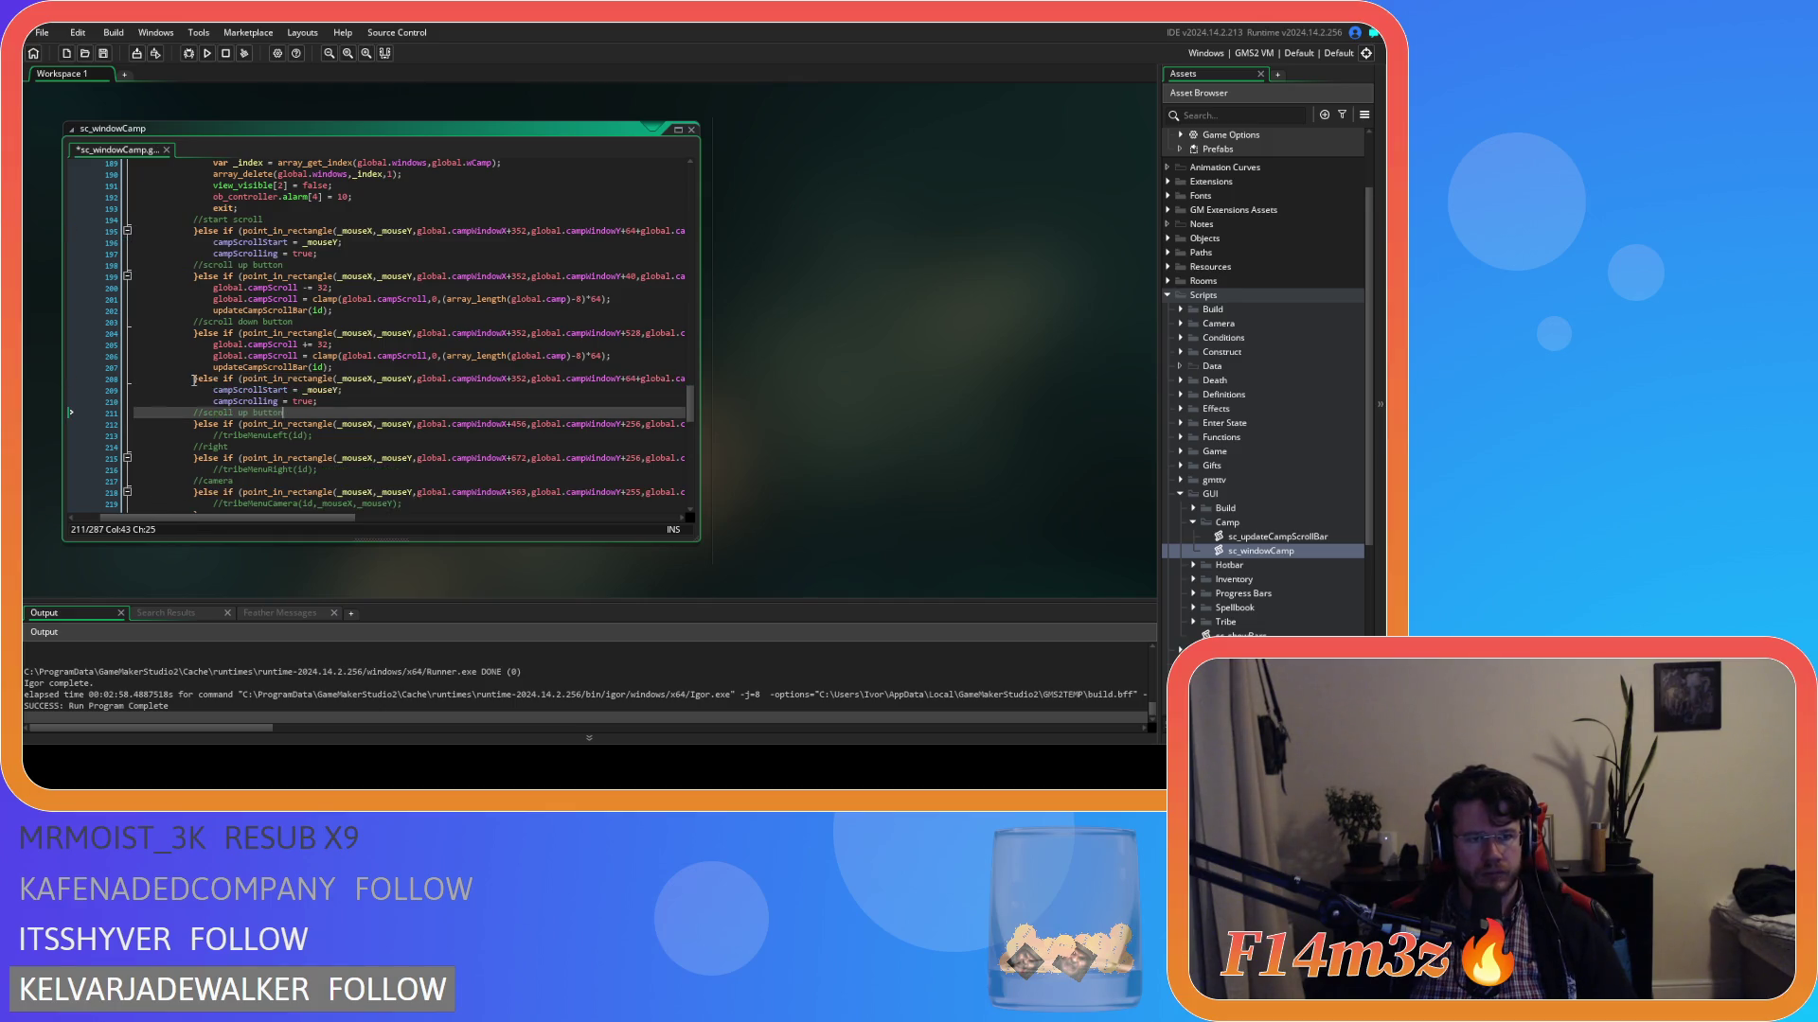
{"action": "key", "text": "ctrl+z"}
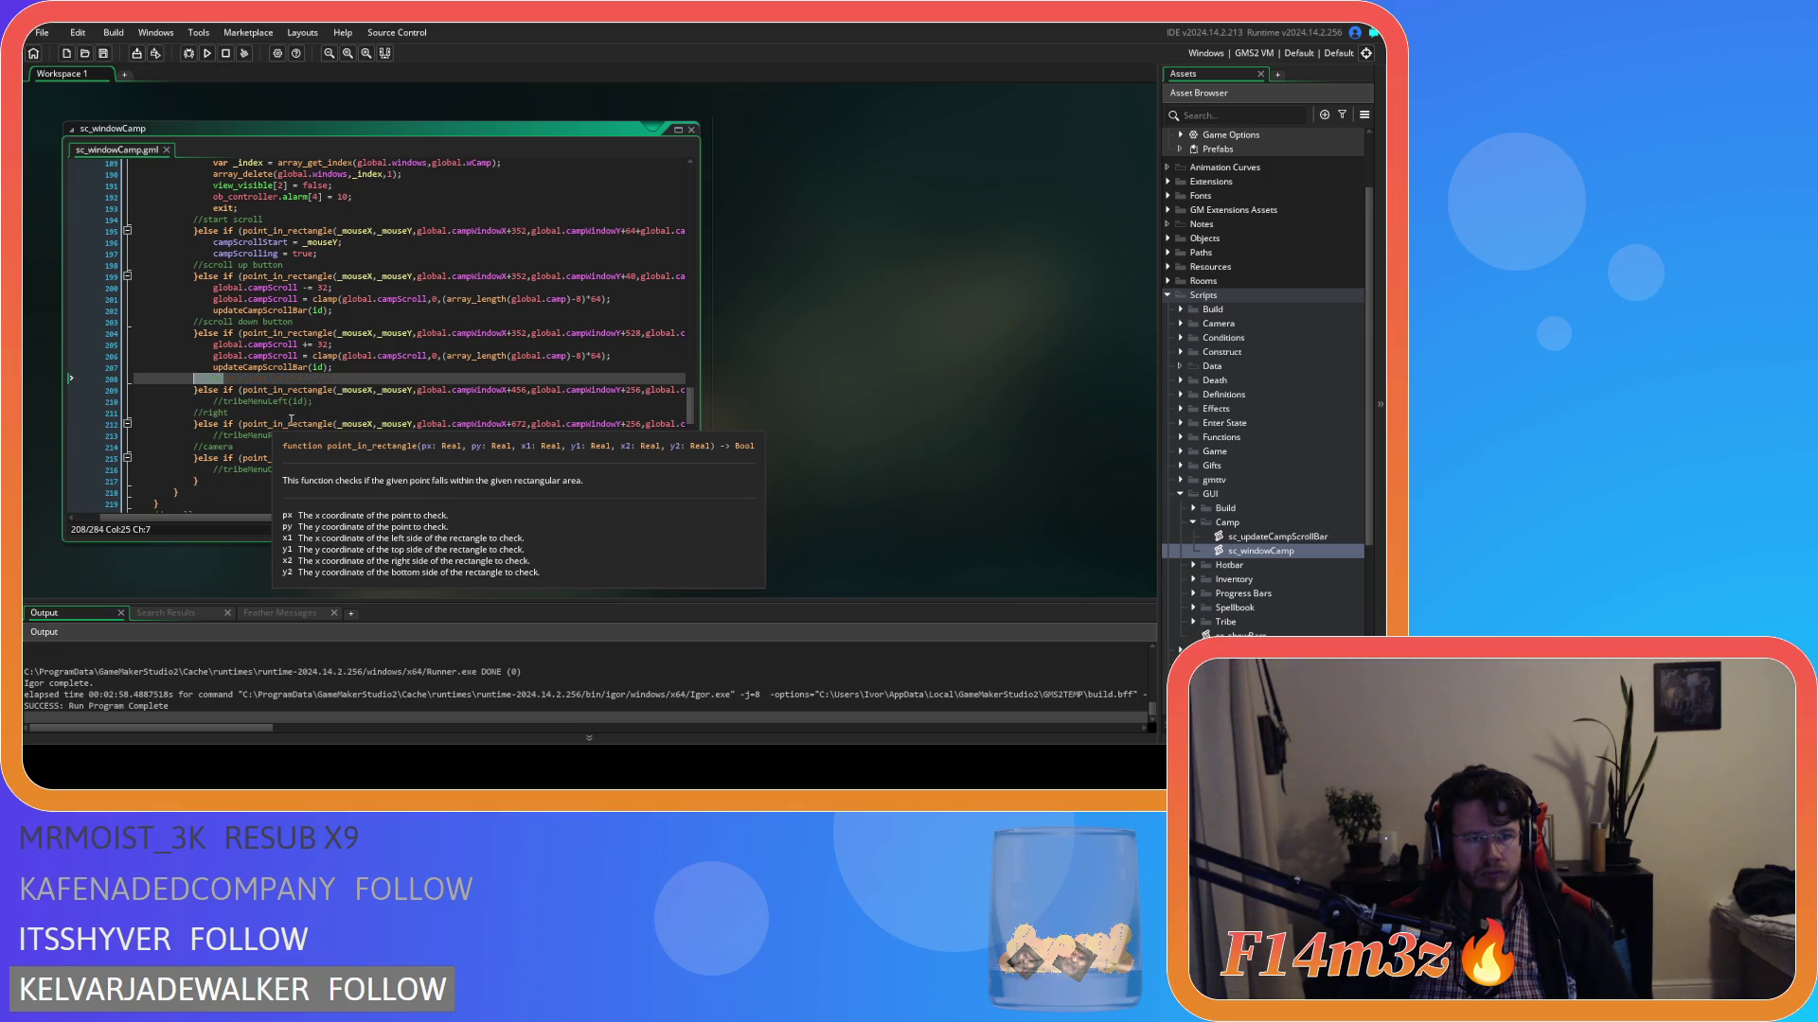
{"action": "key", "text": "ctrl+v"}
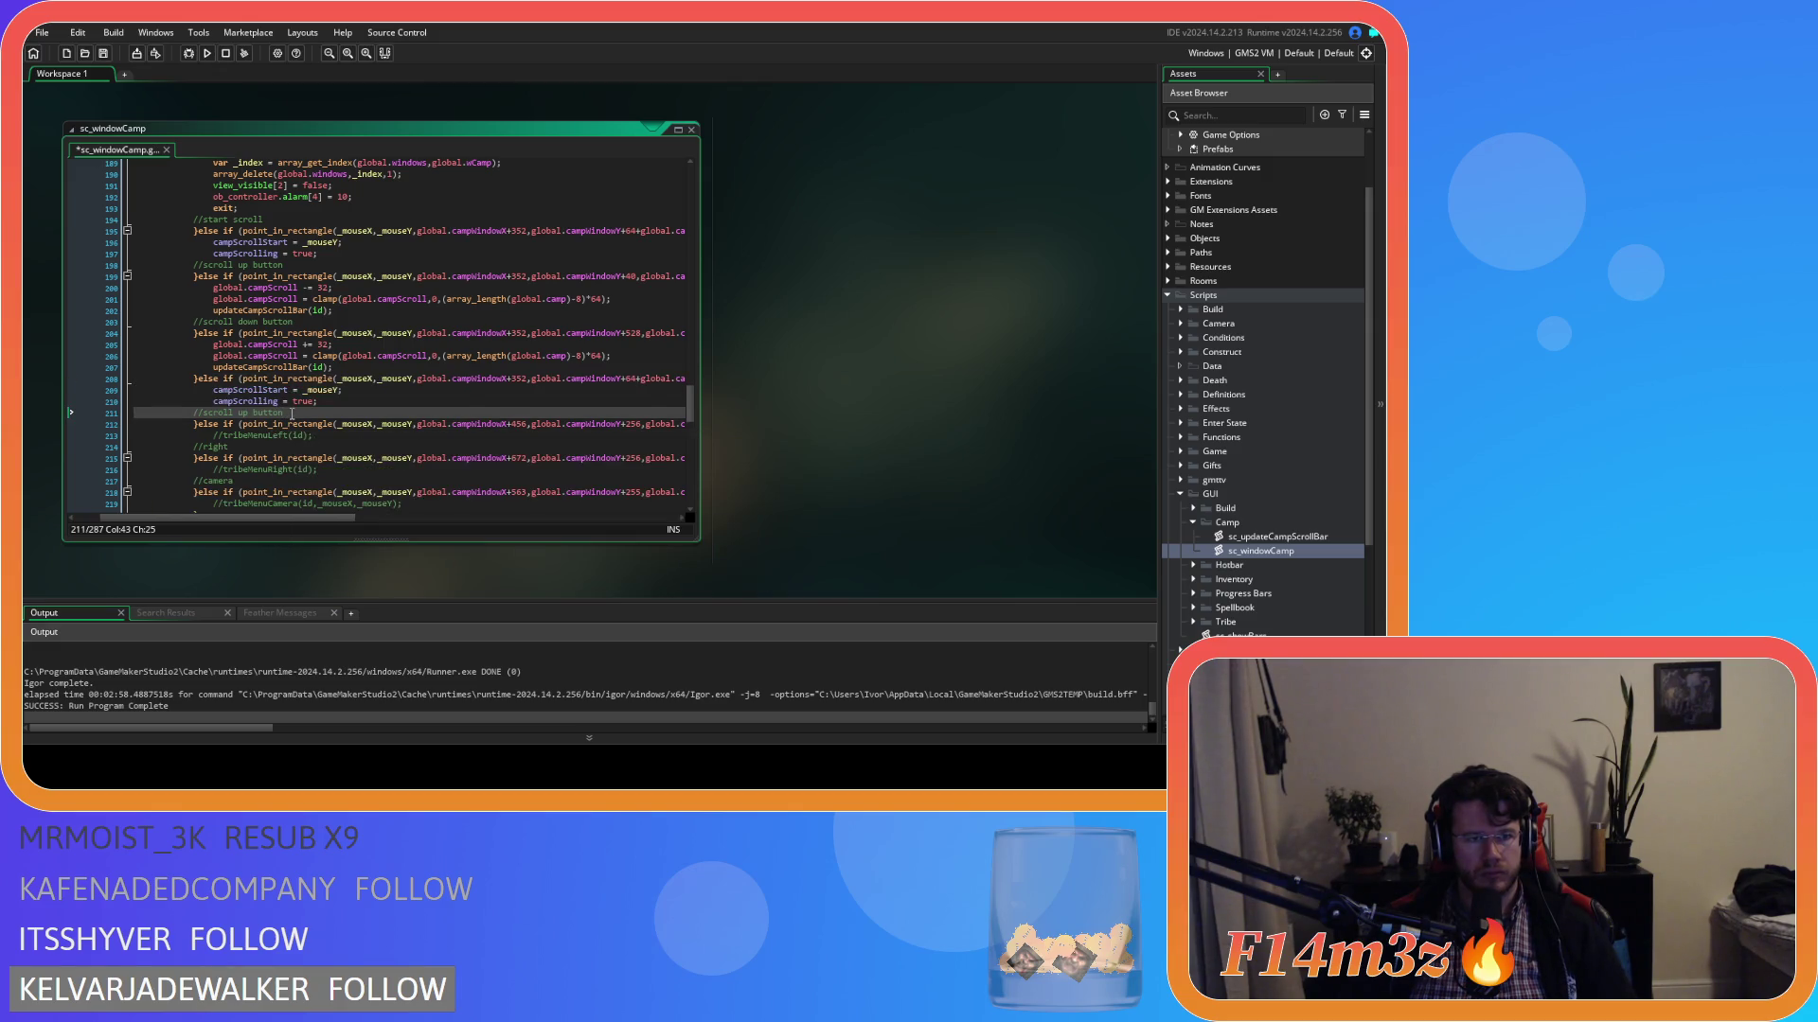
{"action": "key", "text": "ctrl+z"}
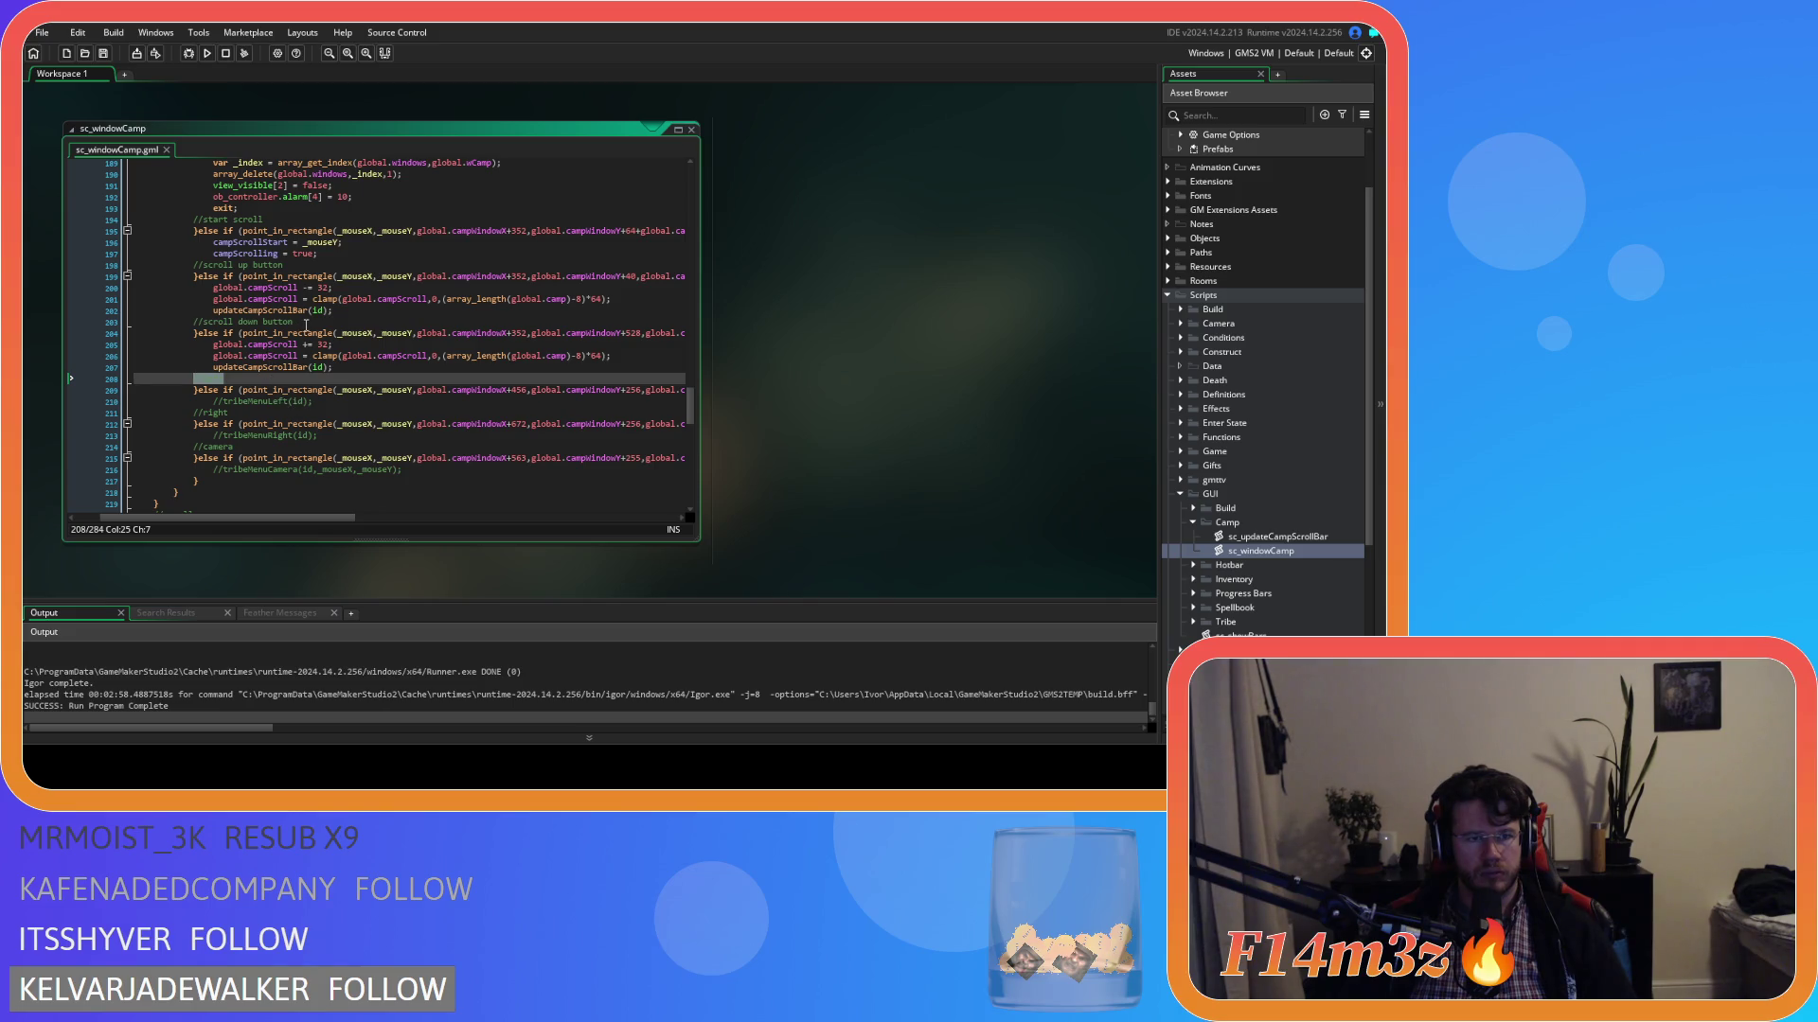
{"action": "left_click_drag", "start_coordinate": [299, 266], "coordinate": [194, 231]}
{"action": "double_click", "coordinate": [220, 380]}
{"action": "key", "text": "ctrl+v"}
{"action": "key", "text": "ctrl+d"}
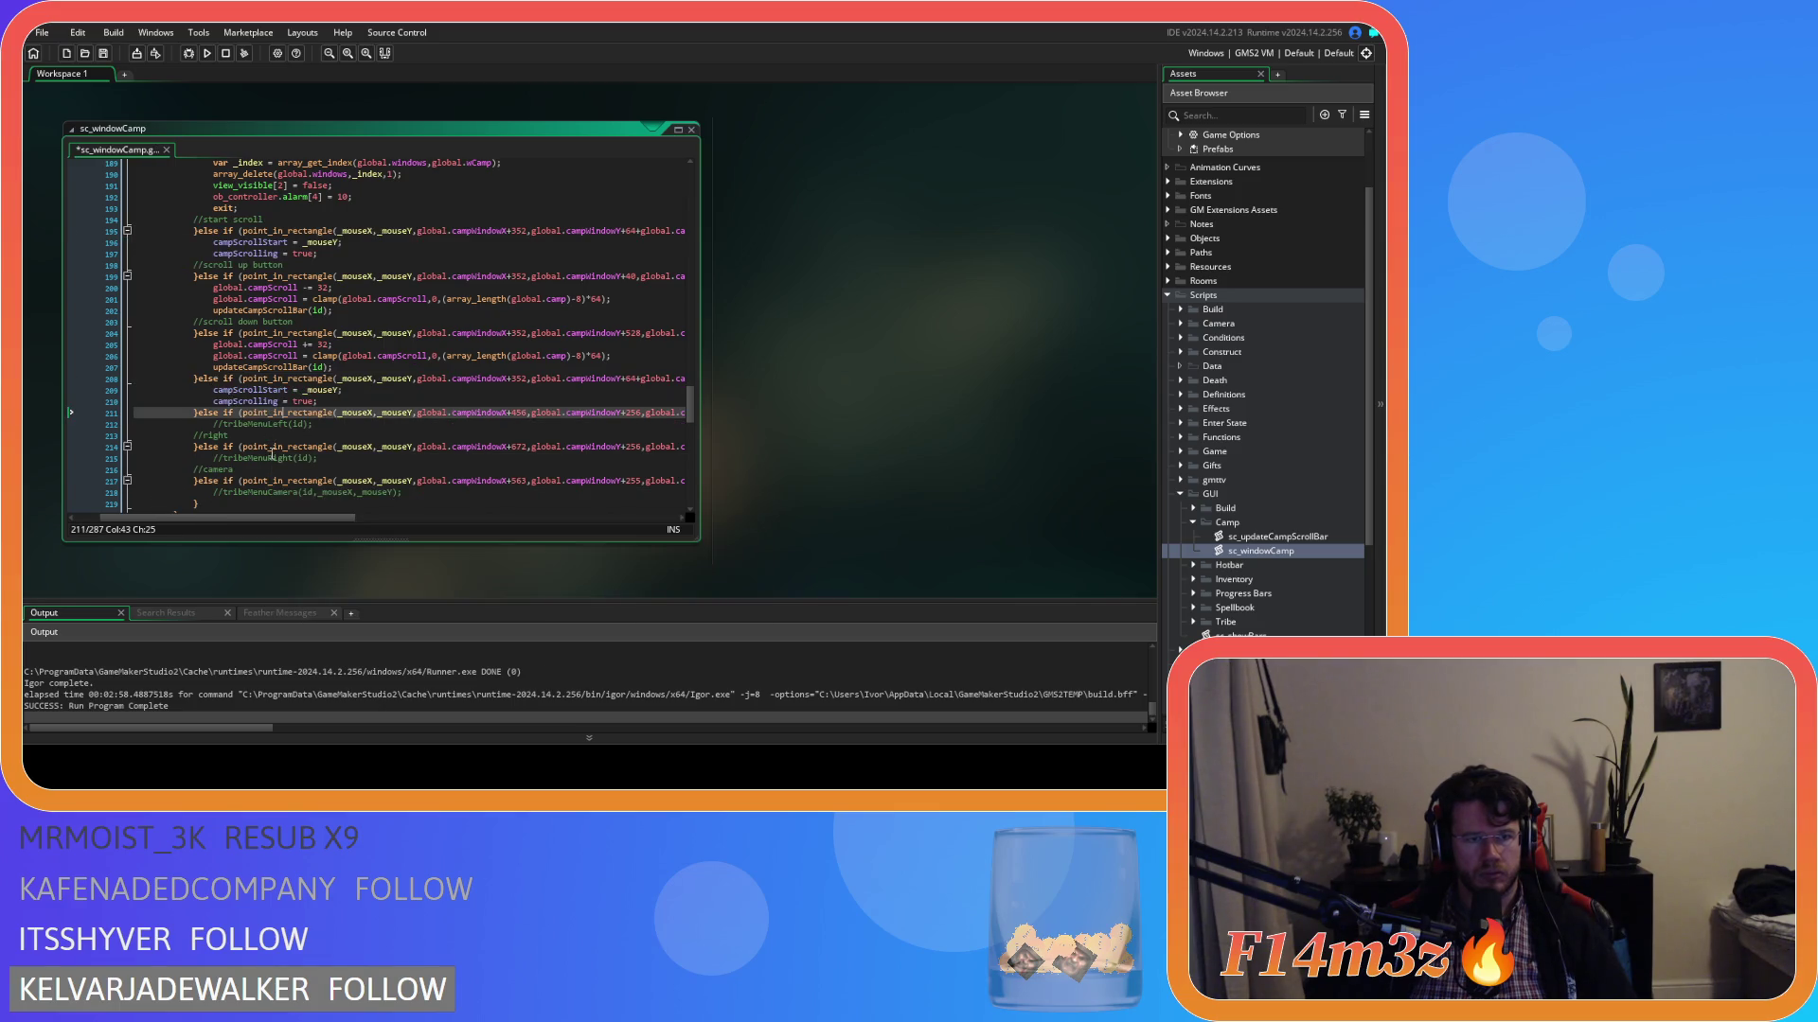
{"action": "key", "text": "ctrl+z"}
{"action": "key", "text": "ctrl+z"}
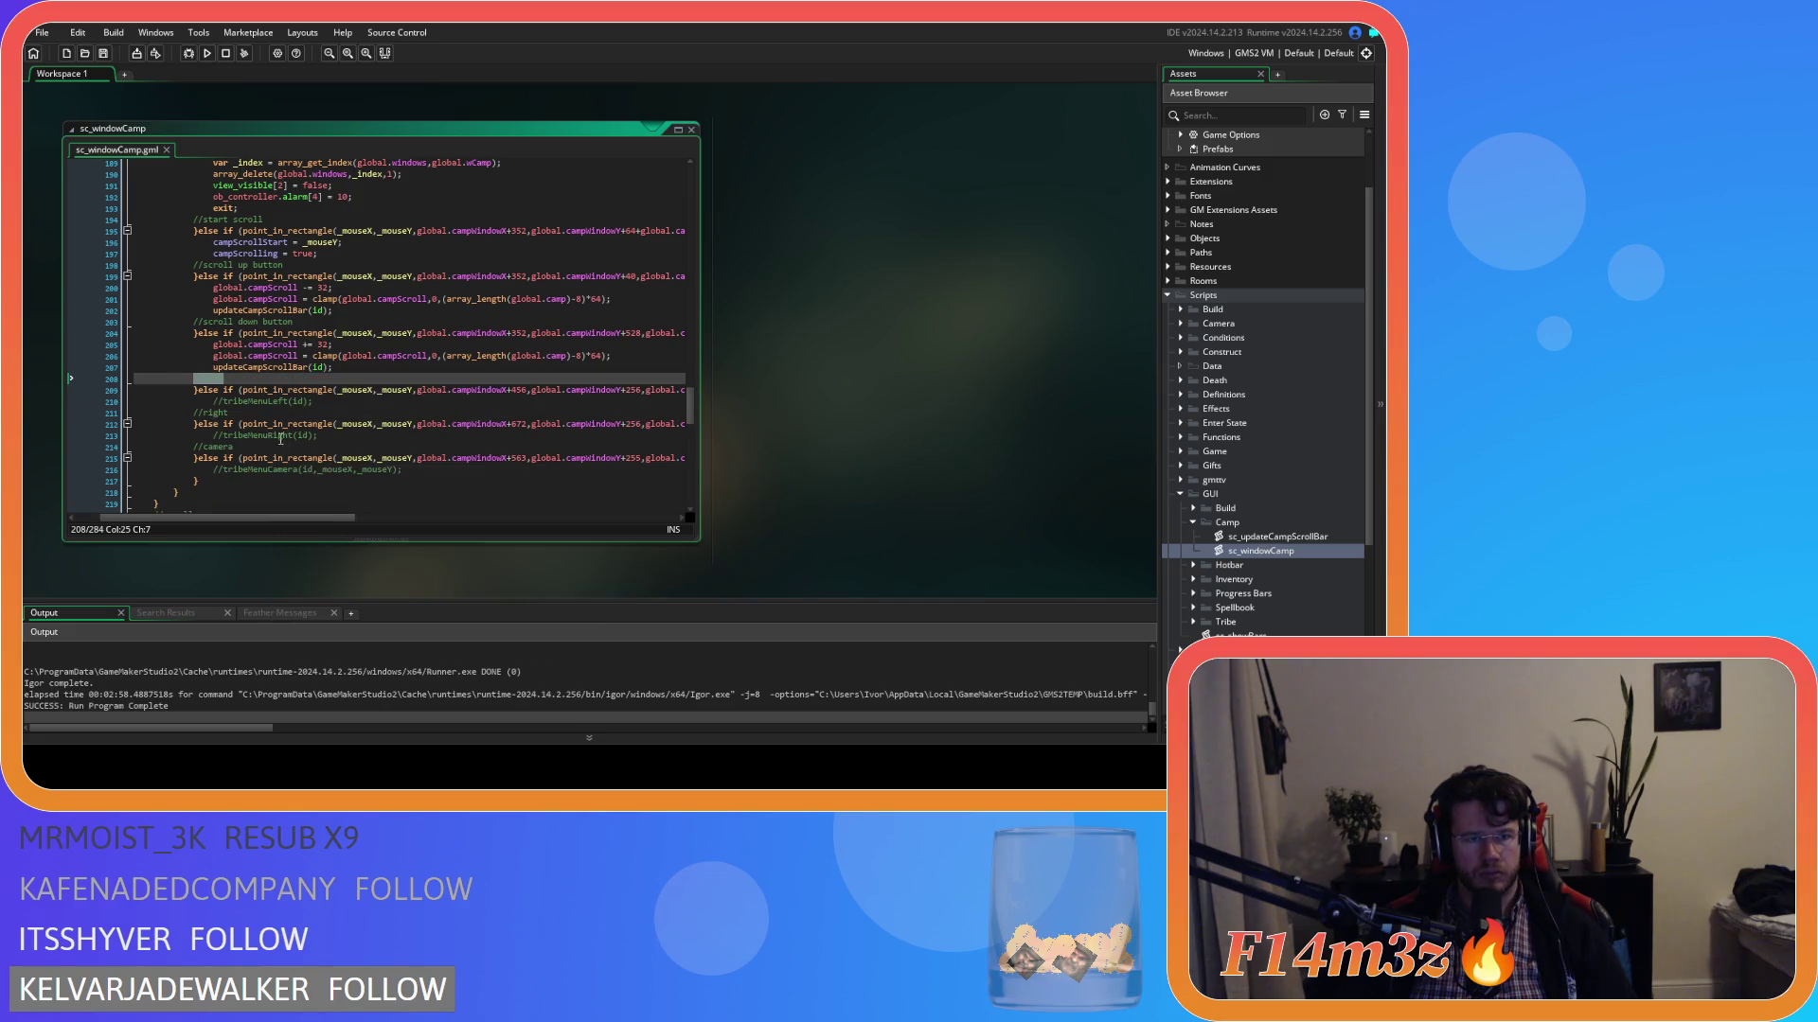
Paste the start-scroll block from lines 194–198 over the //left comment on line 208.
{"action": "mouse_move", "coordinate": [299, 271]}
{"action": "left_click_drag", "start_coordinate": [284, 266], "coordinate": [195, 224]}
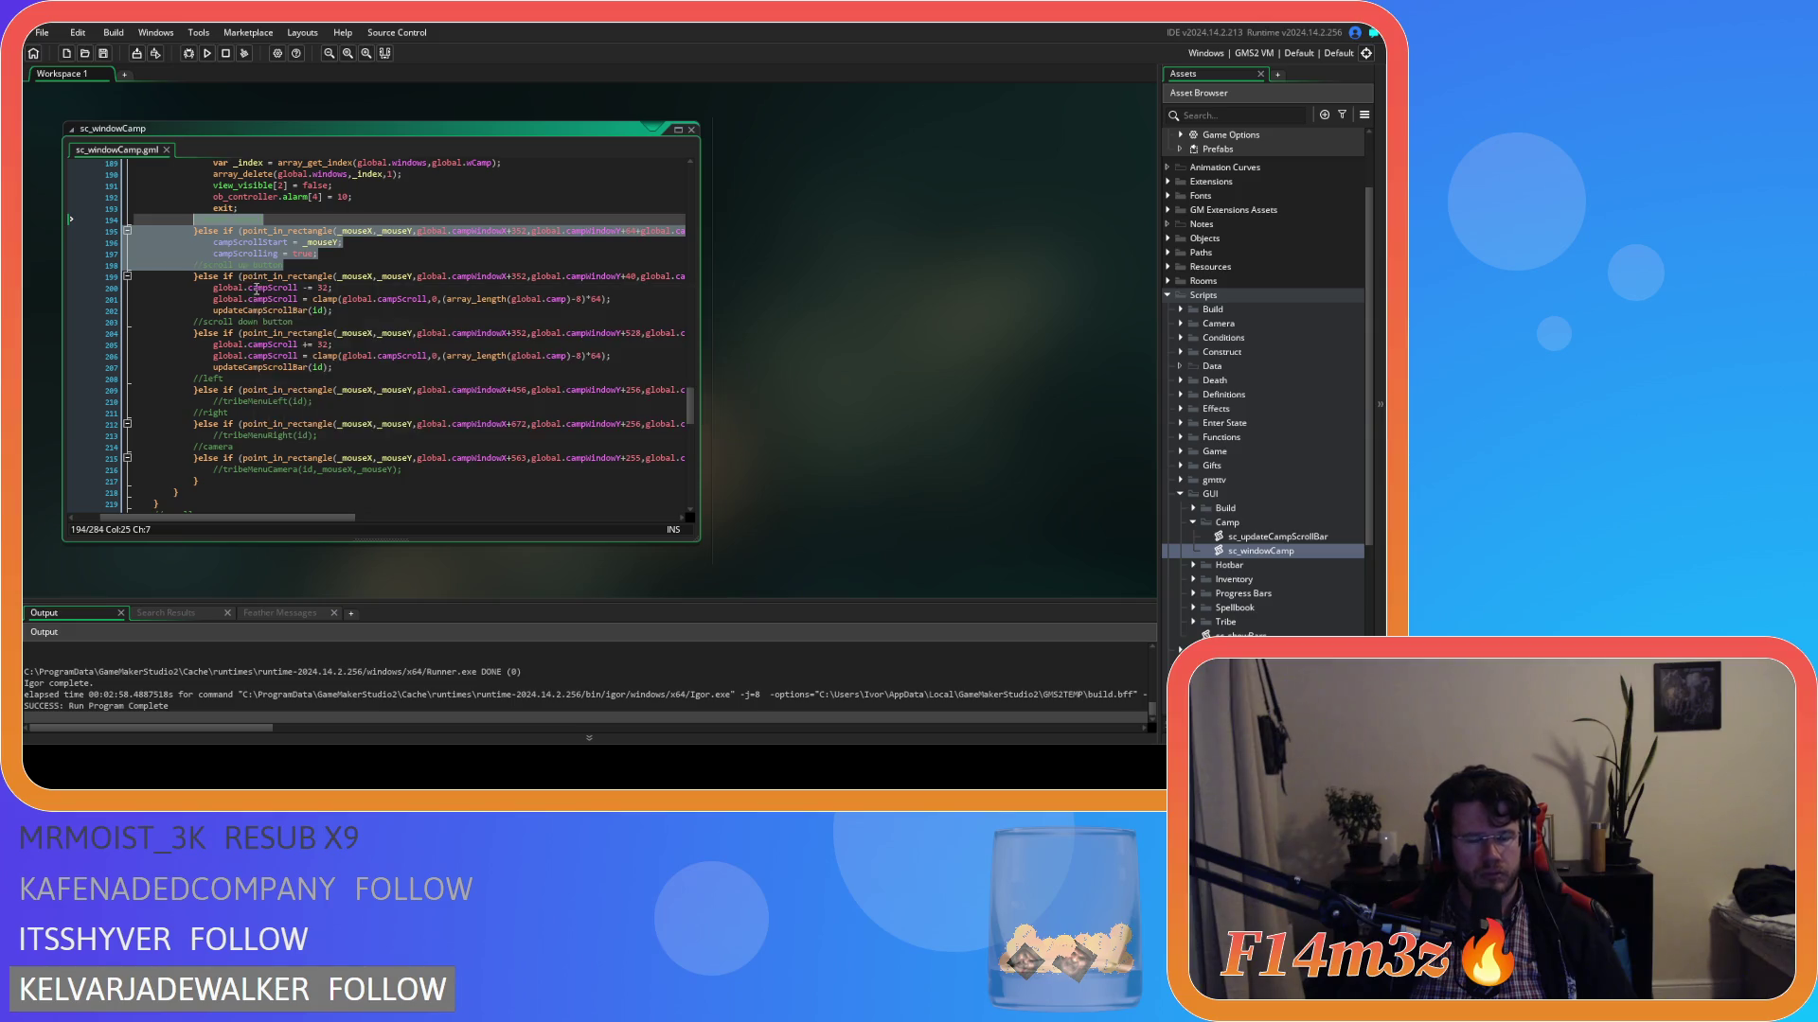
{"action": "left_click_drag", "start_coordinate": [249, 378], "coordinate": [194, 378]}
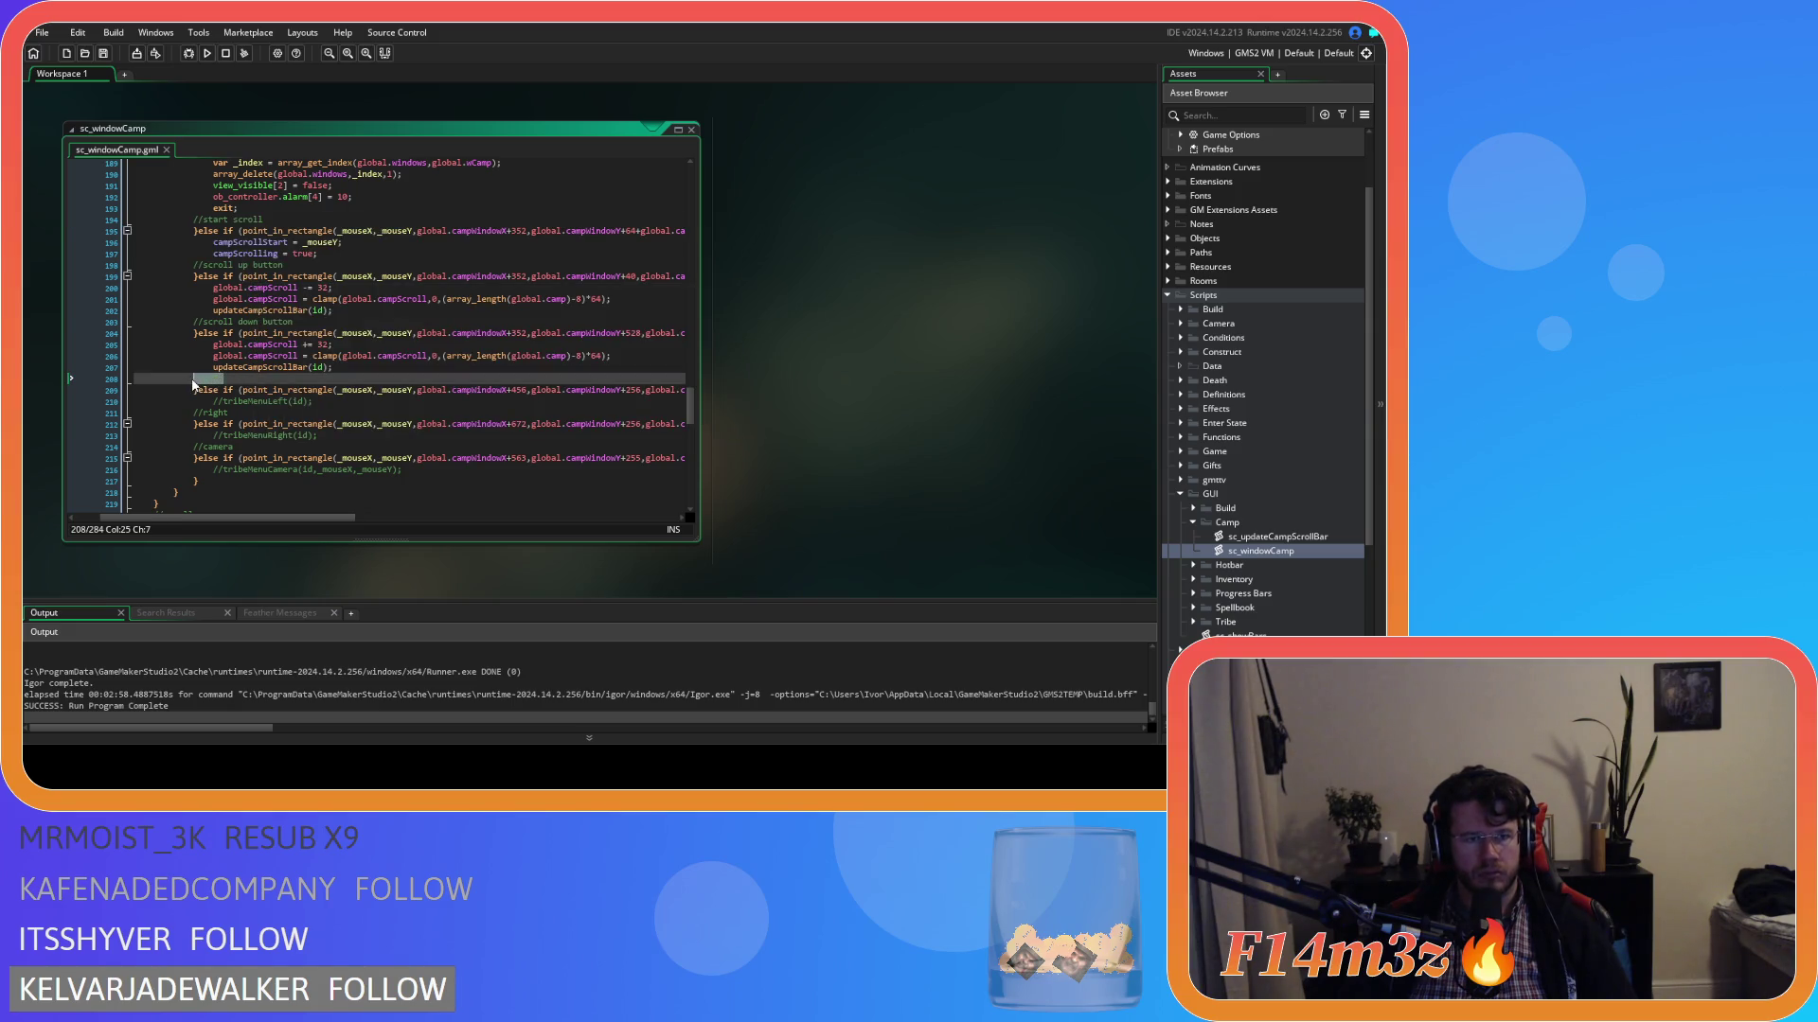
{"action": "key", "text": "ctrl+v"}
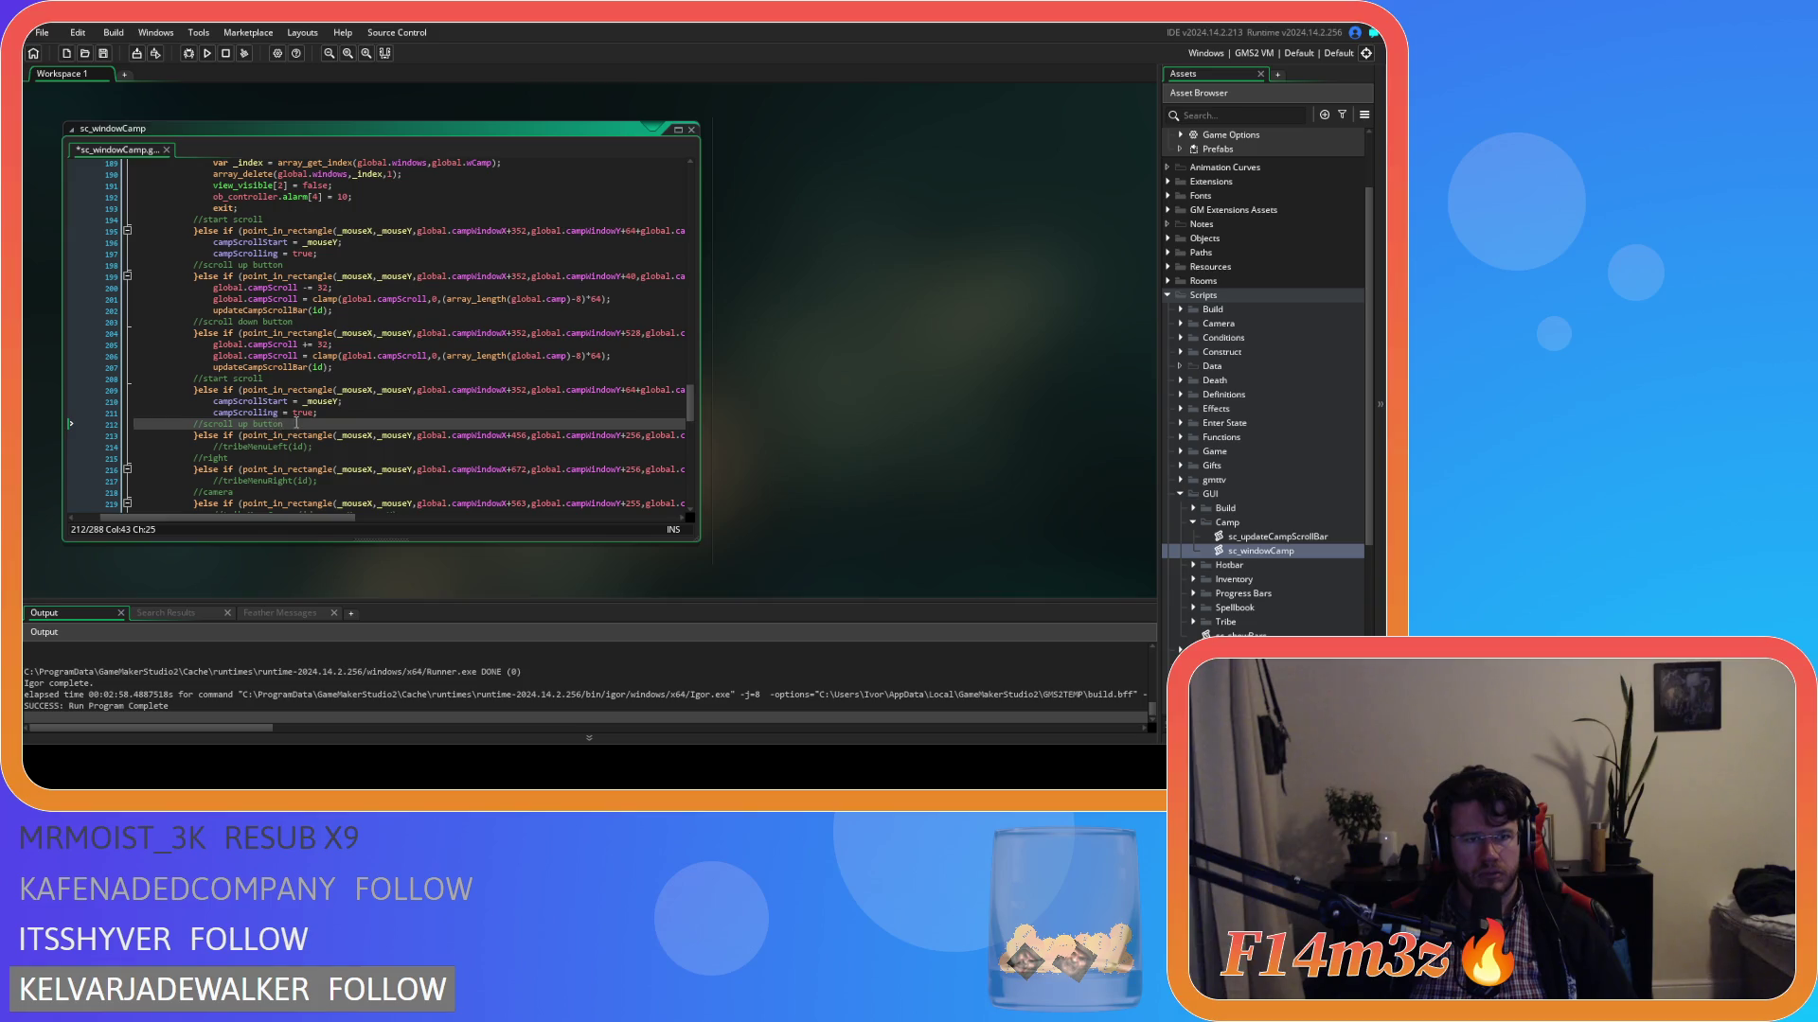
Relabel the comments as //left and //snap scroll, then save sc_windowCamp.
{"action": "left_click_drag", "start_coordinate": [284, 425], "coordinate": [204, 436]}
{"action": "type", "text": "left"}
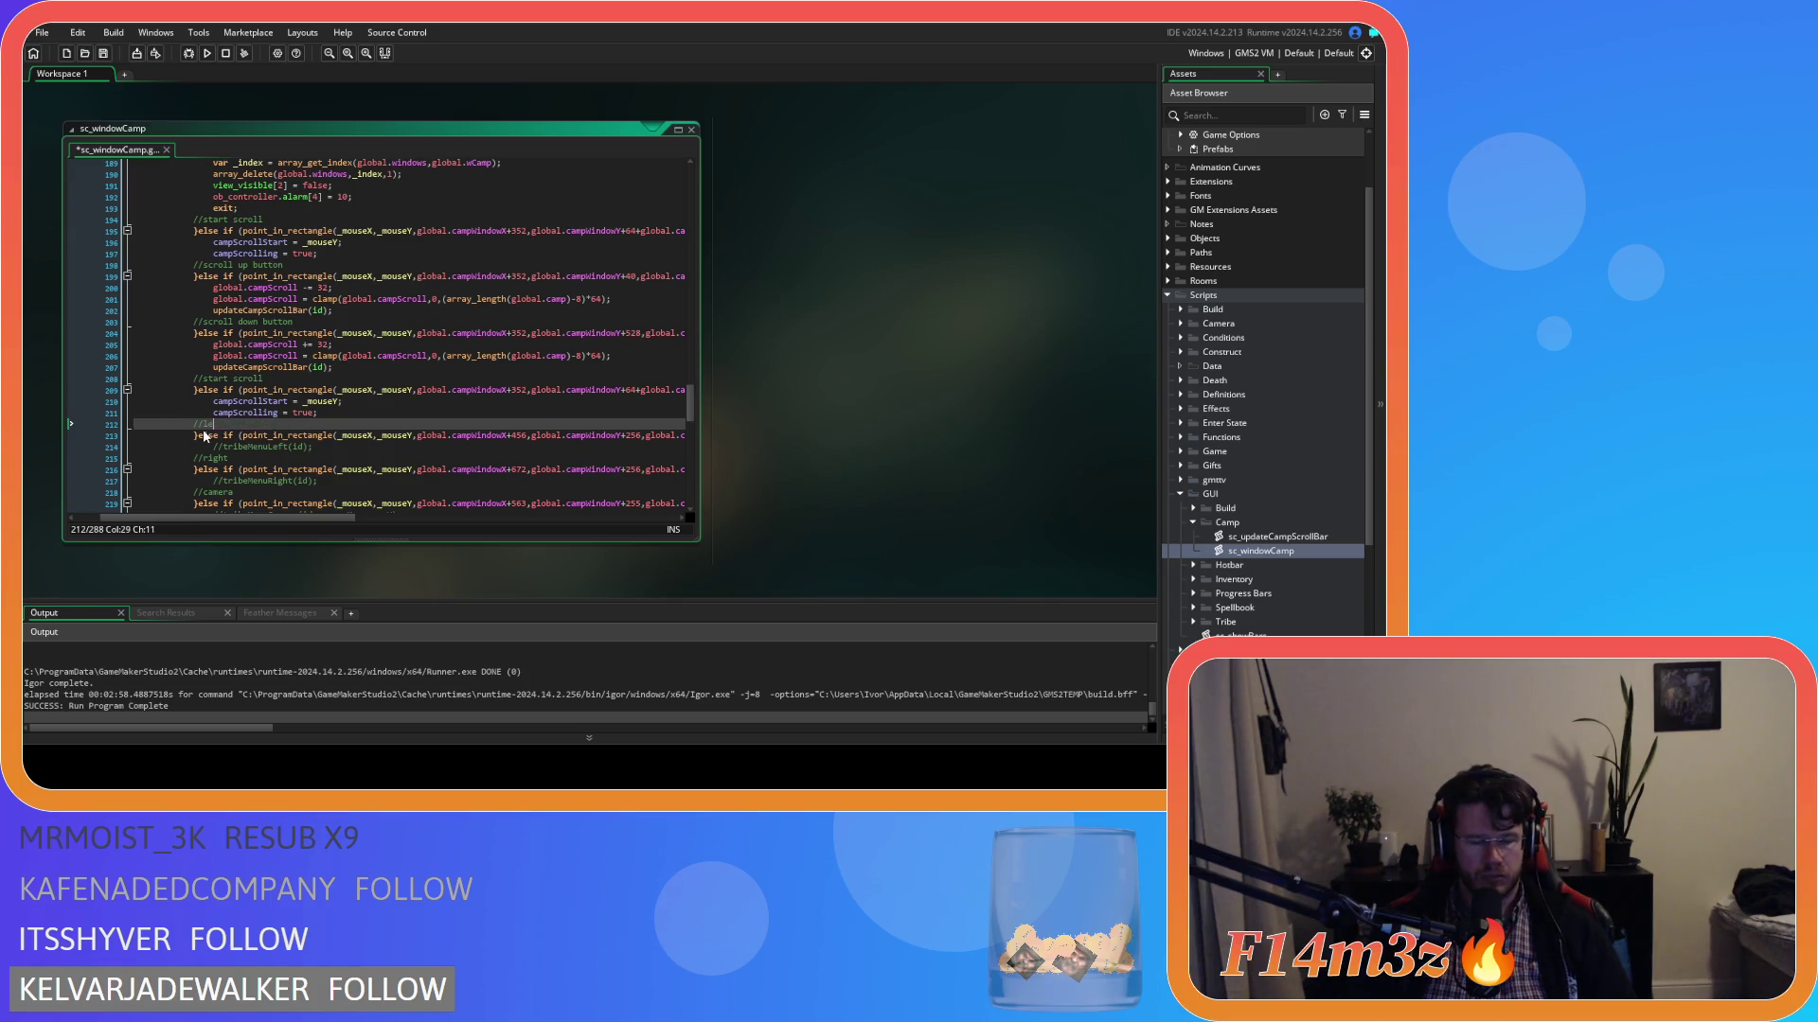
{"action": "left_click_drag", "start_coordinate": [264, 379], "coordinate": [204, 379]}
{"action": "type", "text": "s"}
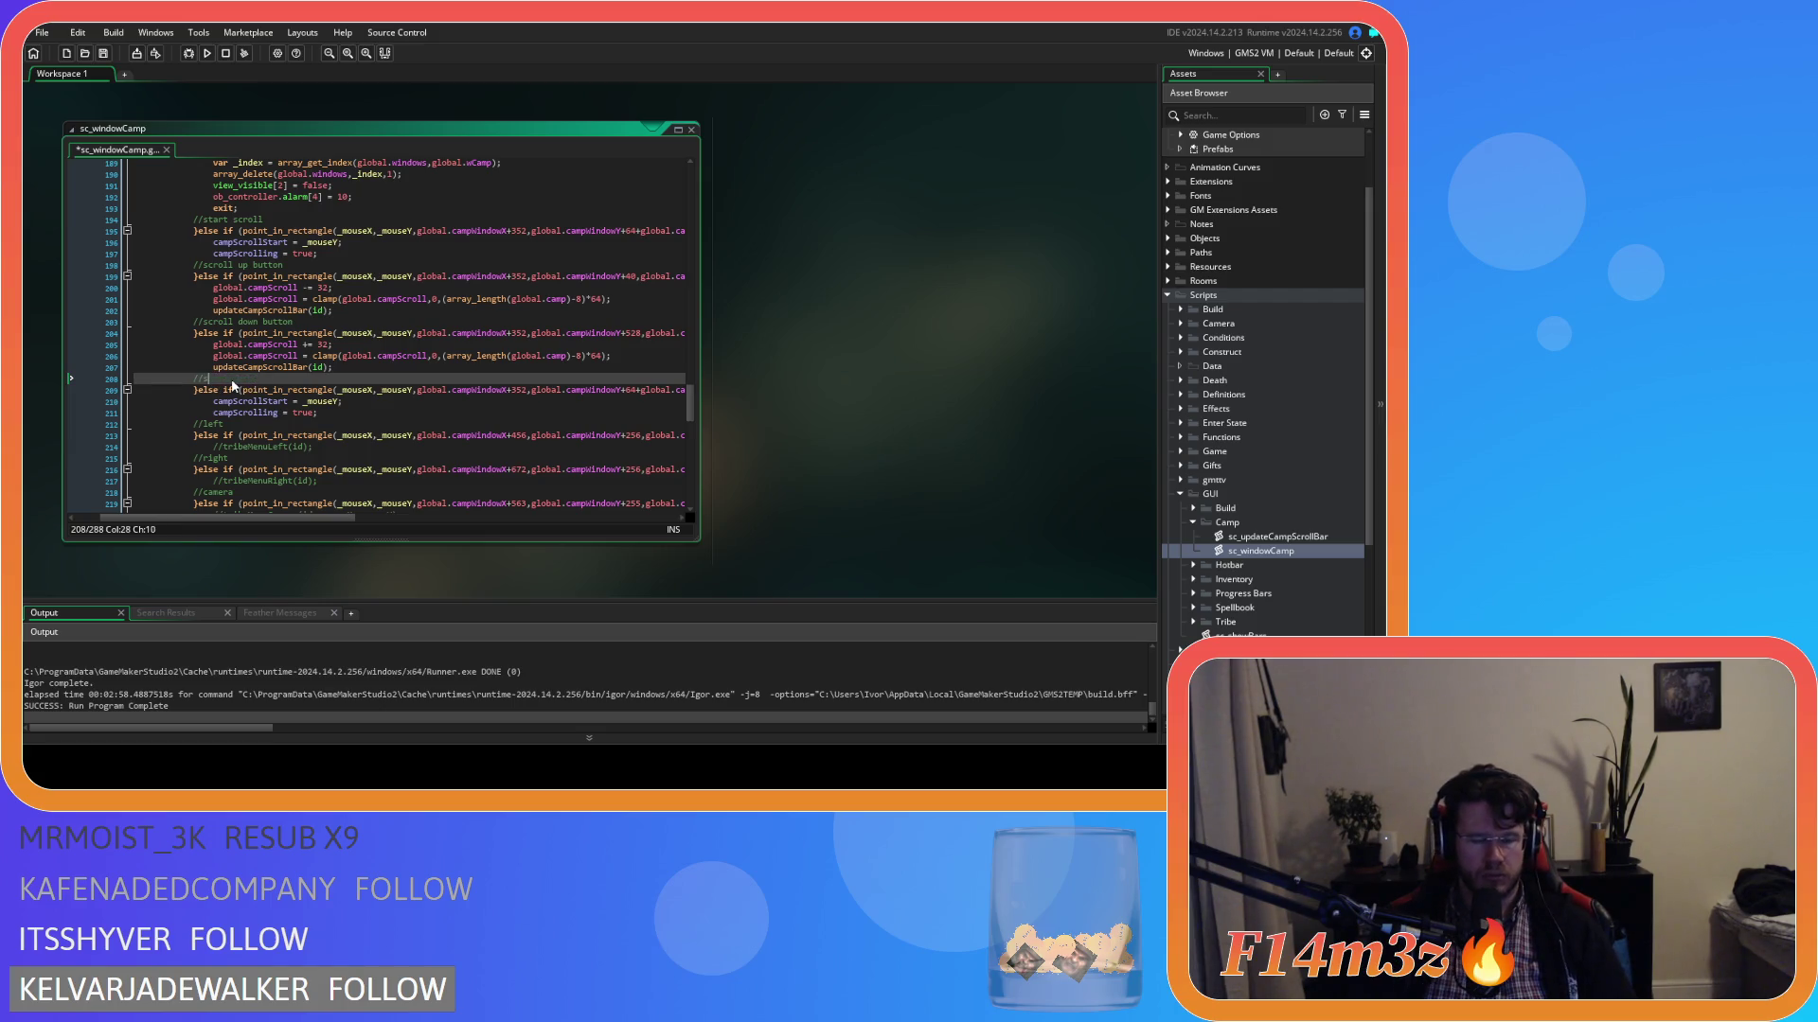
{"action": "type", "text": "ccroll"}
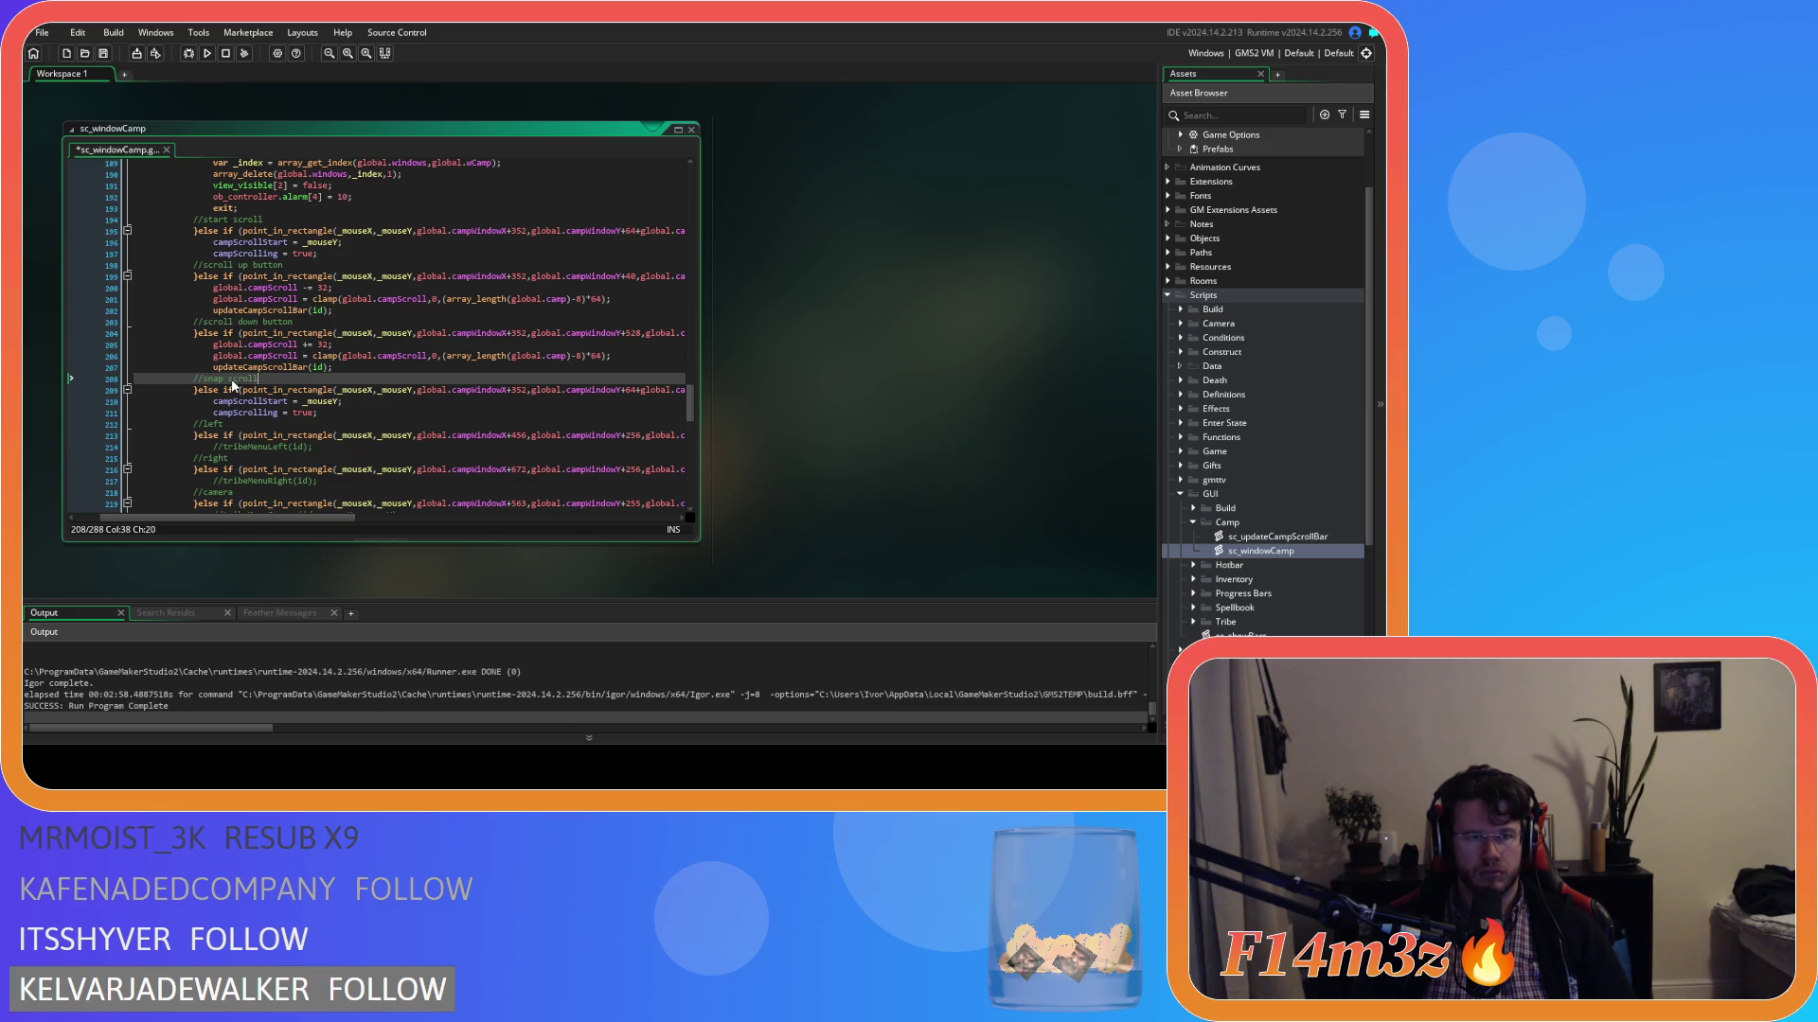
{"action": "key", "text": "ctrl+s"}
{"action": "left_click", "coordinate": [365, 414]}
{"action": "mouse_move", "coordinate": [350, 519]}
{"action": "left_mouse_down"}
{"action": "mouse_move", "coordinate": [563, 519]}
{"action": "mouse_move", "coordinate": [357, 502]}
{"action": "left_mouse_up"}
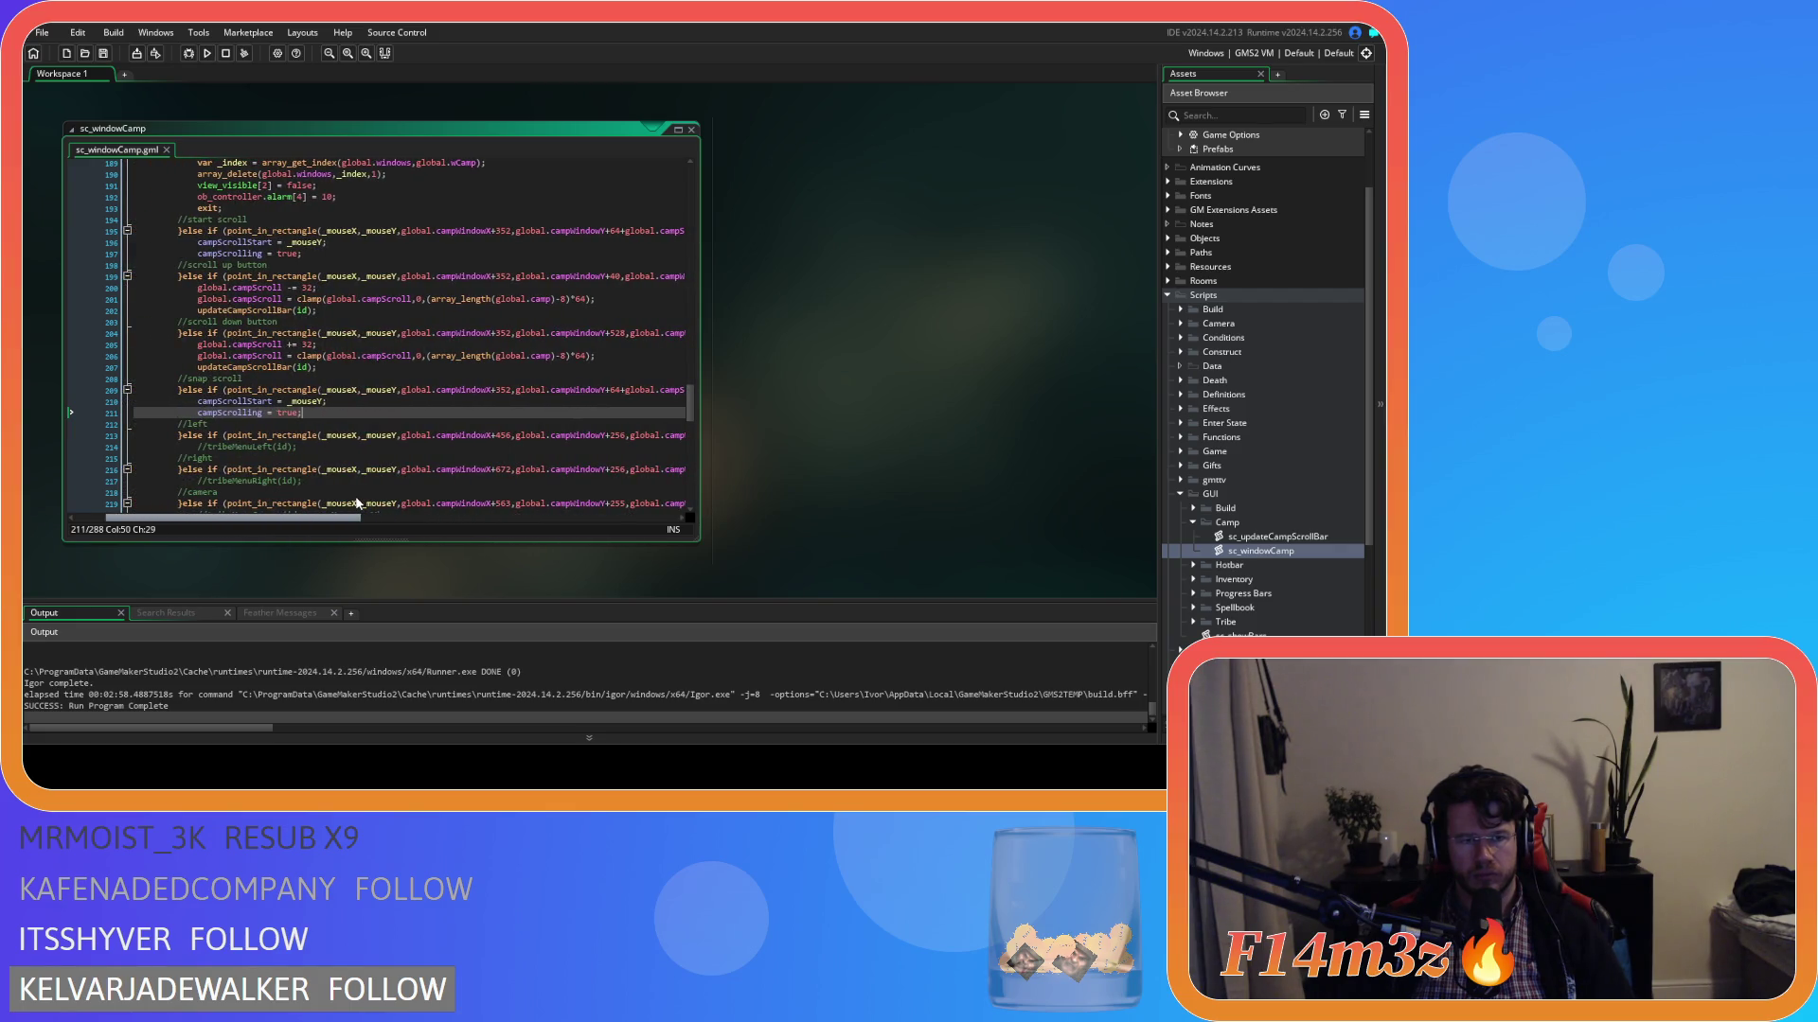
{"action": "mouse_move", "coordinate": [357, 502]}
{"action": "left_mouse_down"}
{"action": "mouse_move", "coordinate": [380, 498]}
{"action": "mouse_move", "coordinate": [309, 473]}
{"action": "mouse_move", "coordinate": [347, 480]}
{"action": "left_mouse_up"}
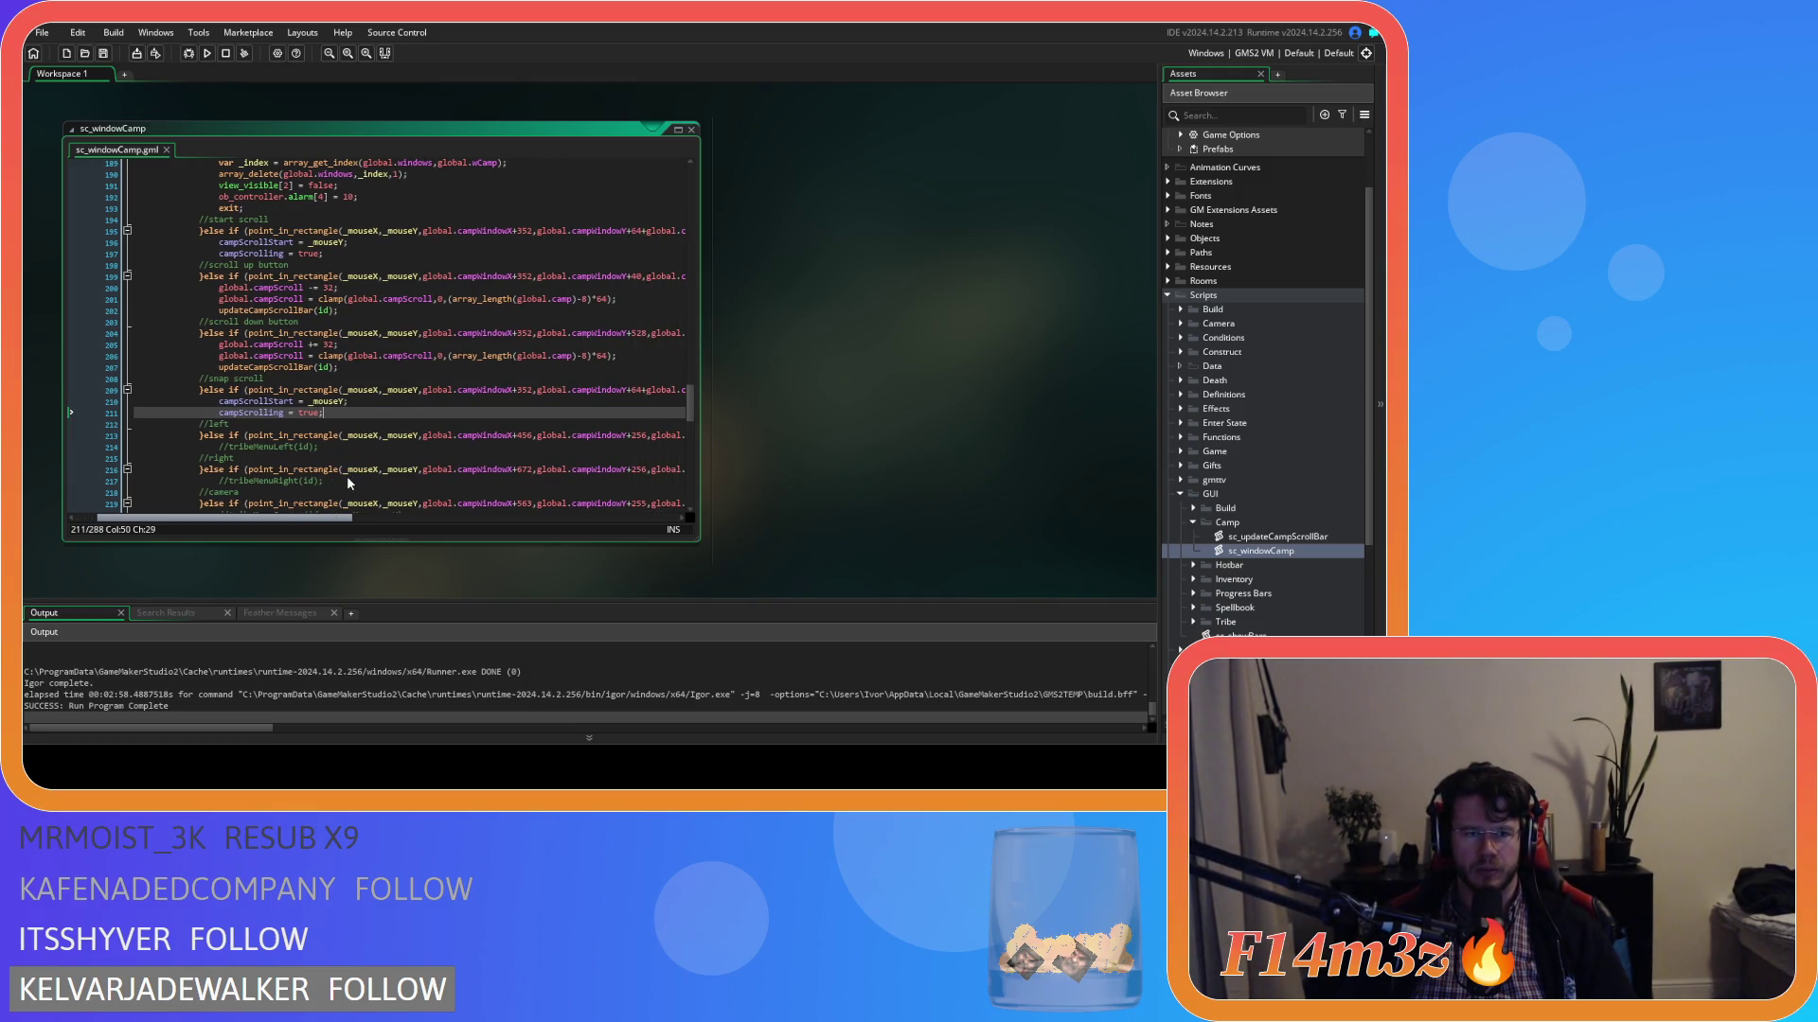
{"action": "left_click_drag", "start_coordinate": [347, 481], "coordinate": [524, 471]}
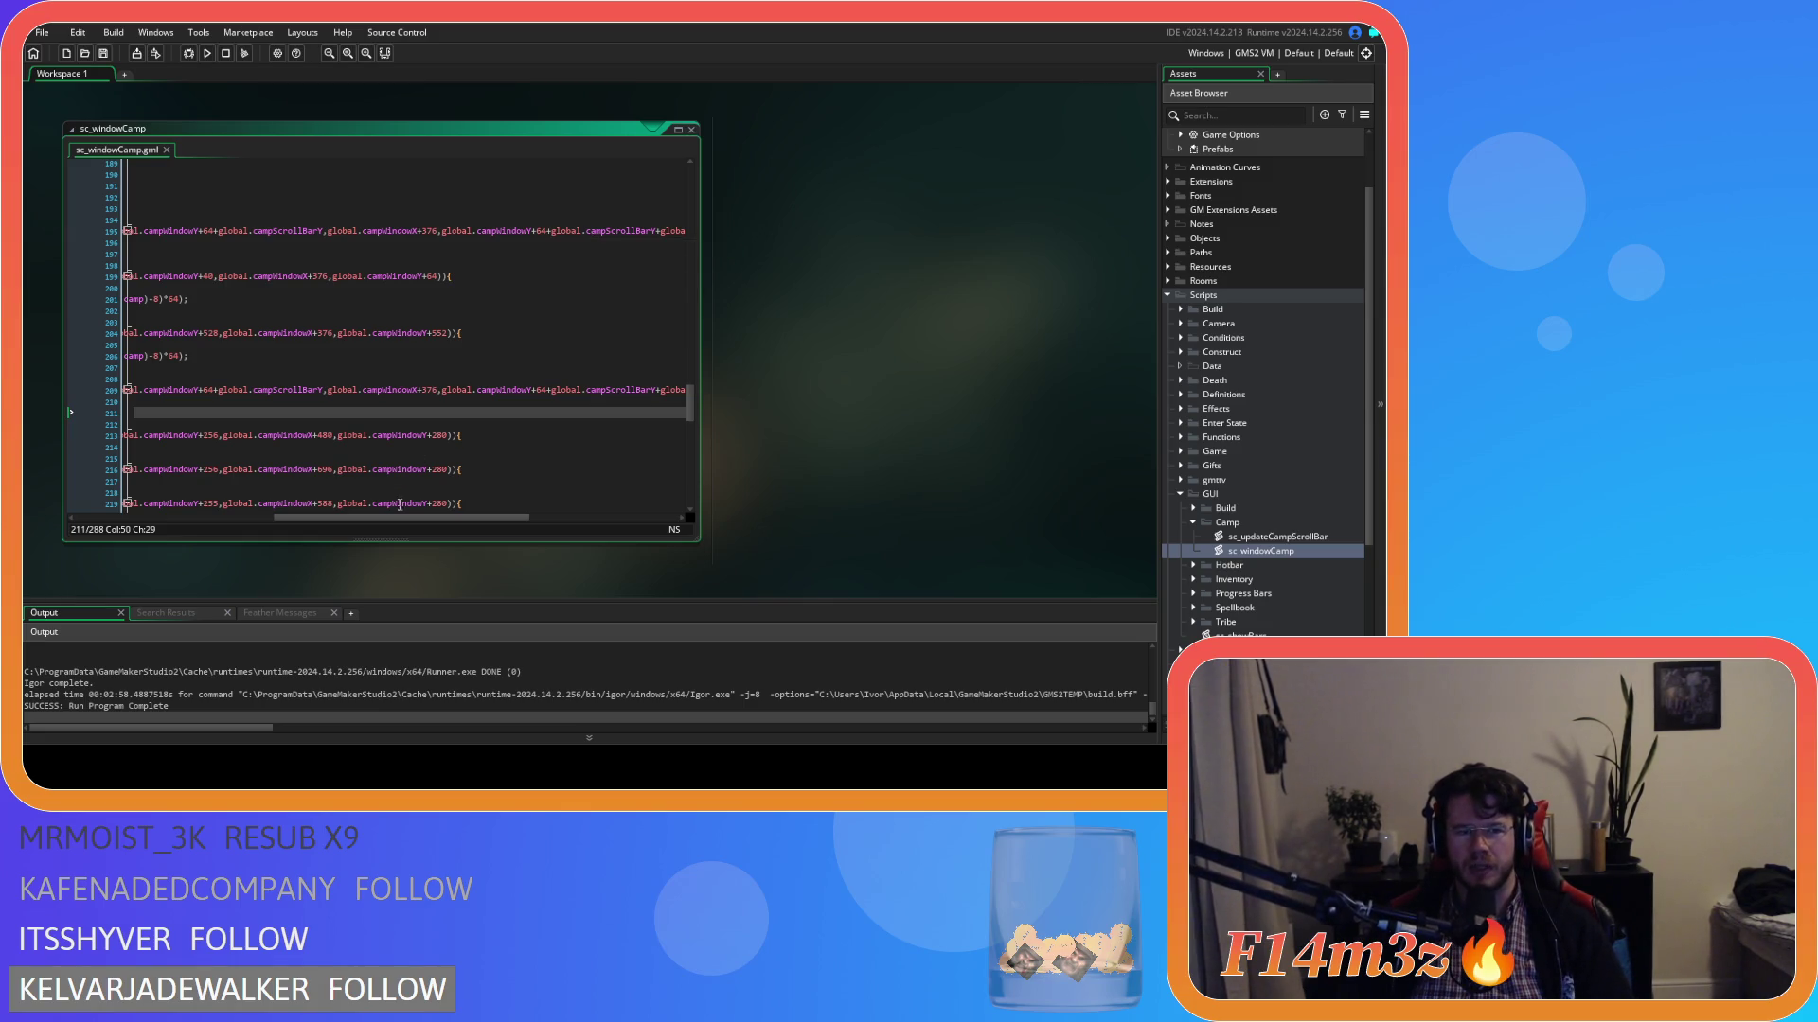
{"action": "mouse_move", "coordinate": [407, 518]}
{"action": "left_mouse_down"}
{"action": "mouse_move", "coordinate": [212, 509]}
{"action": "mouse_move", "coordinate": [496, 476]}
{"action": "mouse_move", "coordinate": [211, 481]}
{"action": "left_mouse_up"}
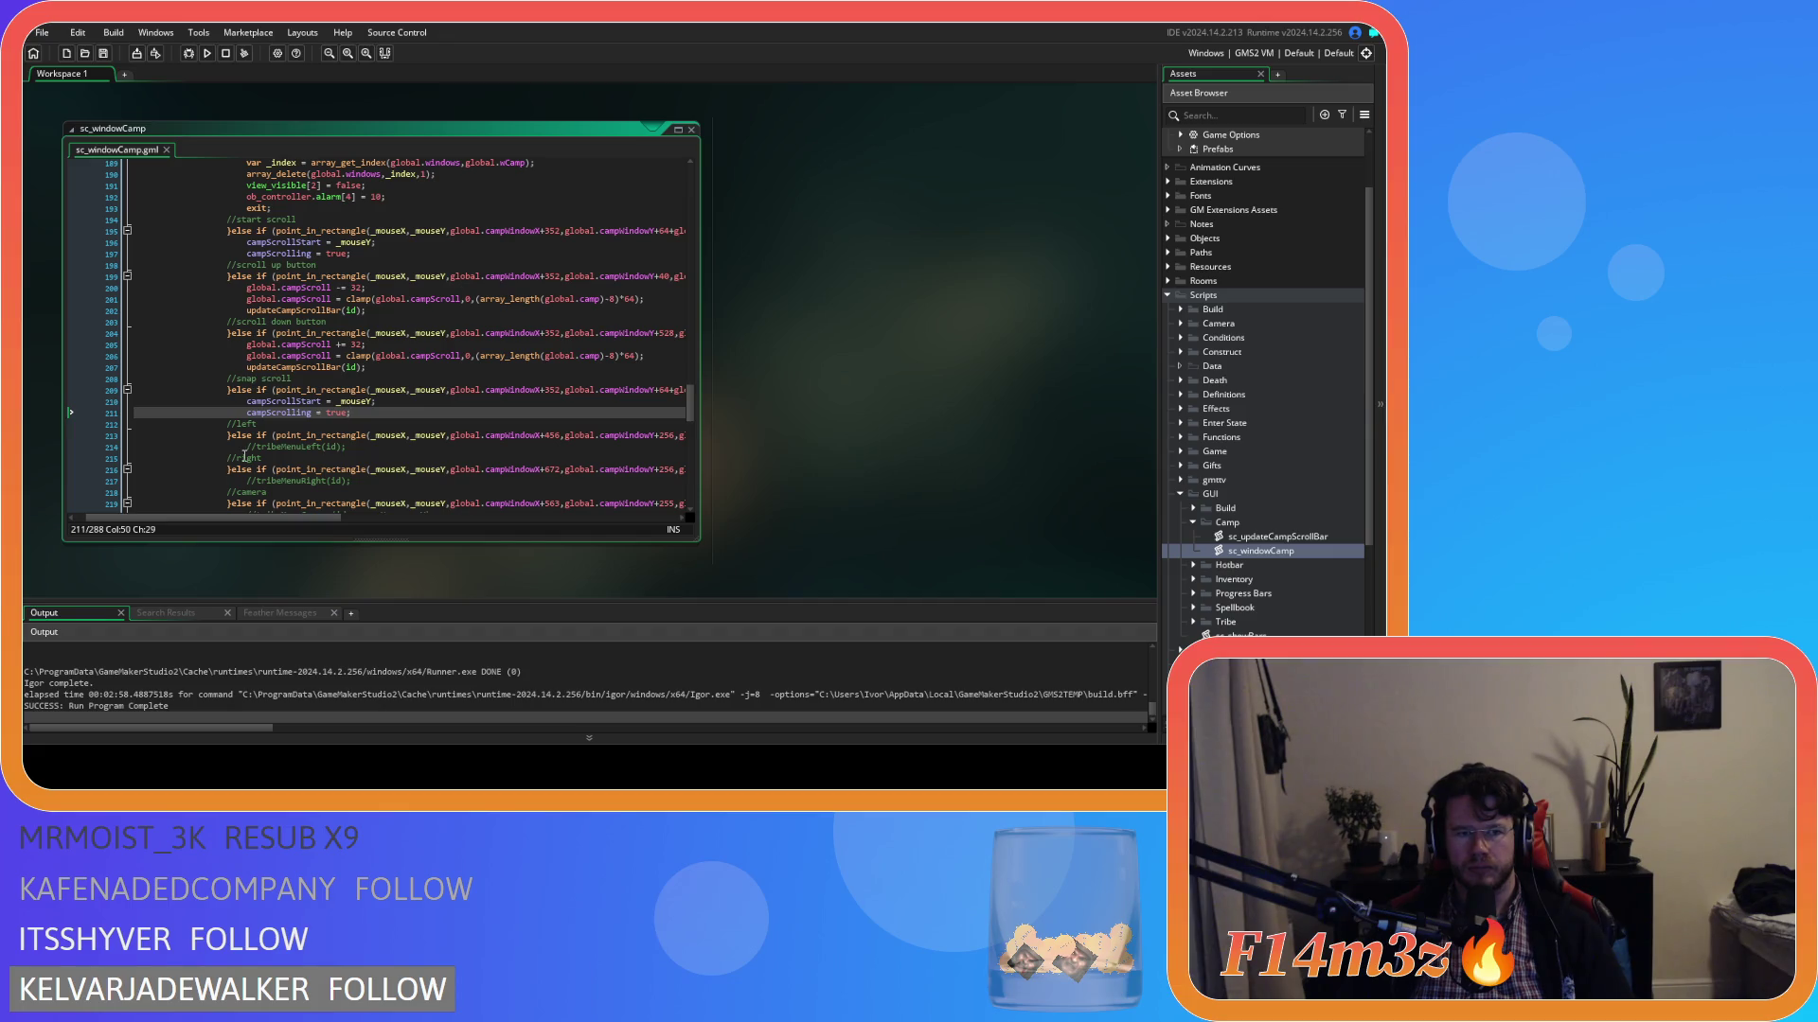
{"action": "mouse_move", "coordinate": [350, 391]}
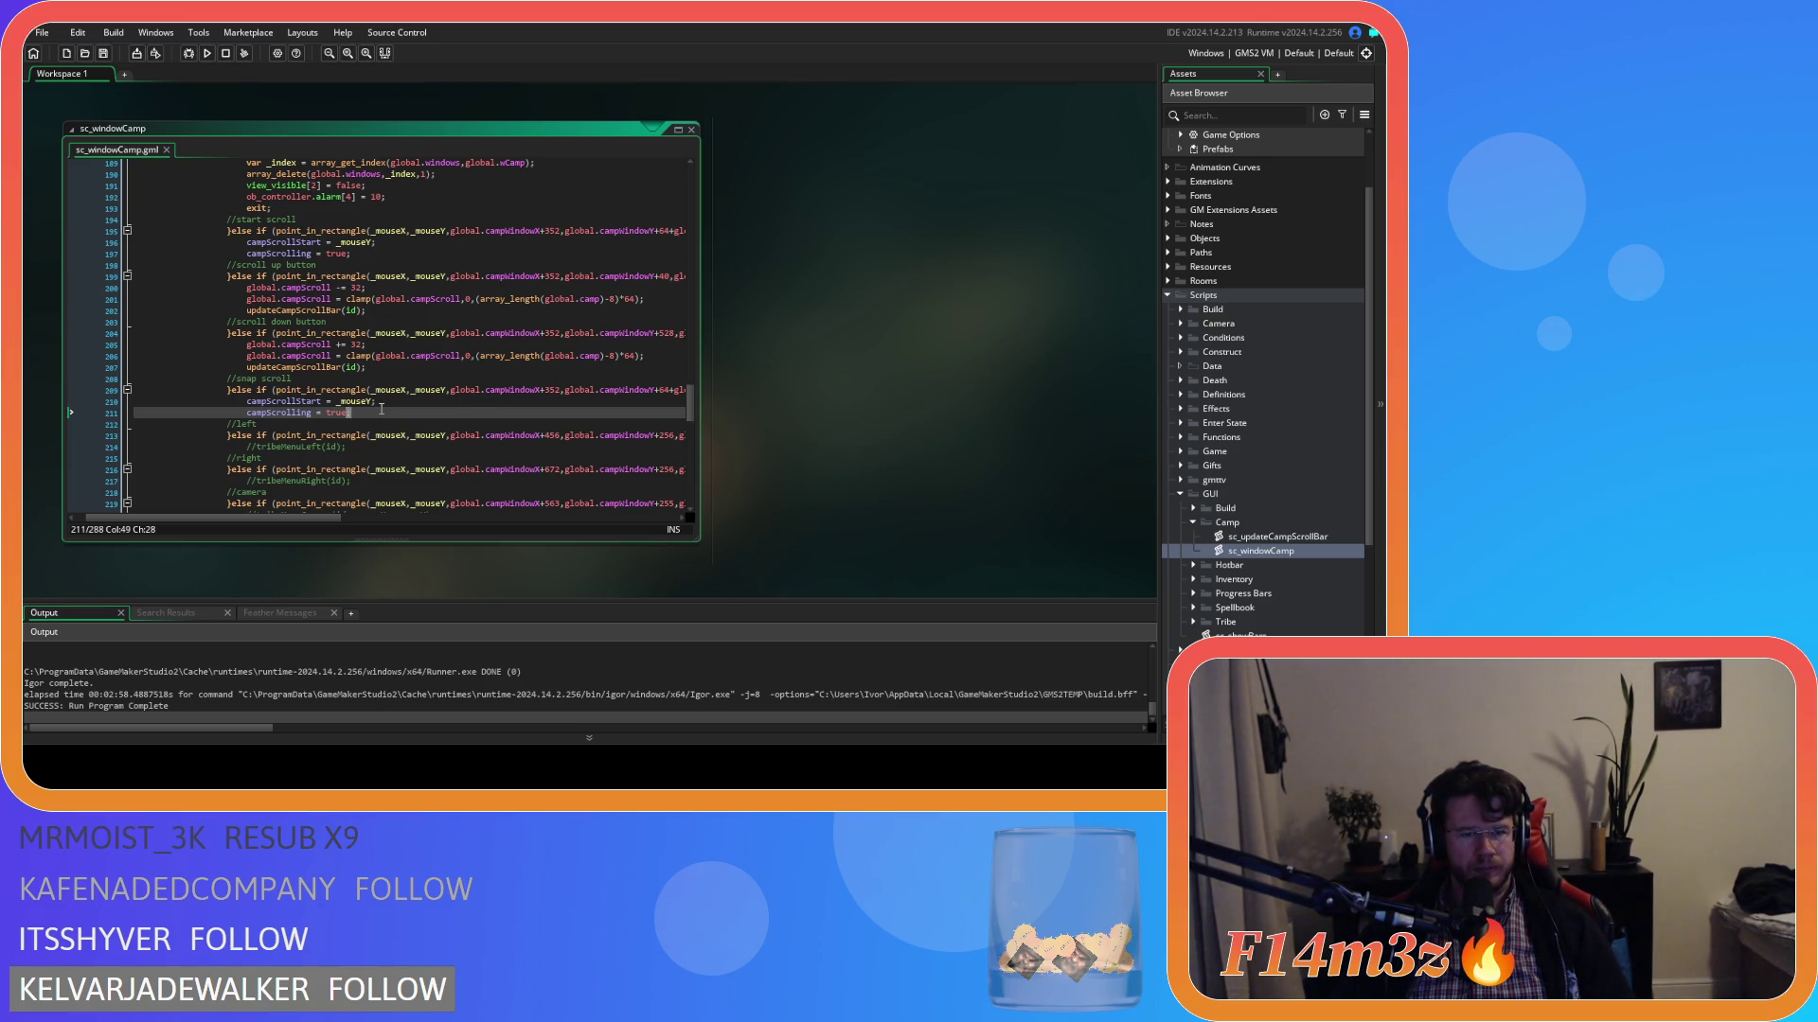
{"action": "left_click", "coordinate": [408, 403]}
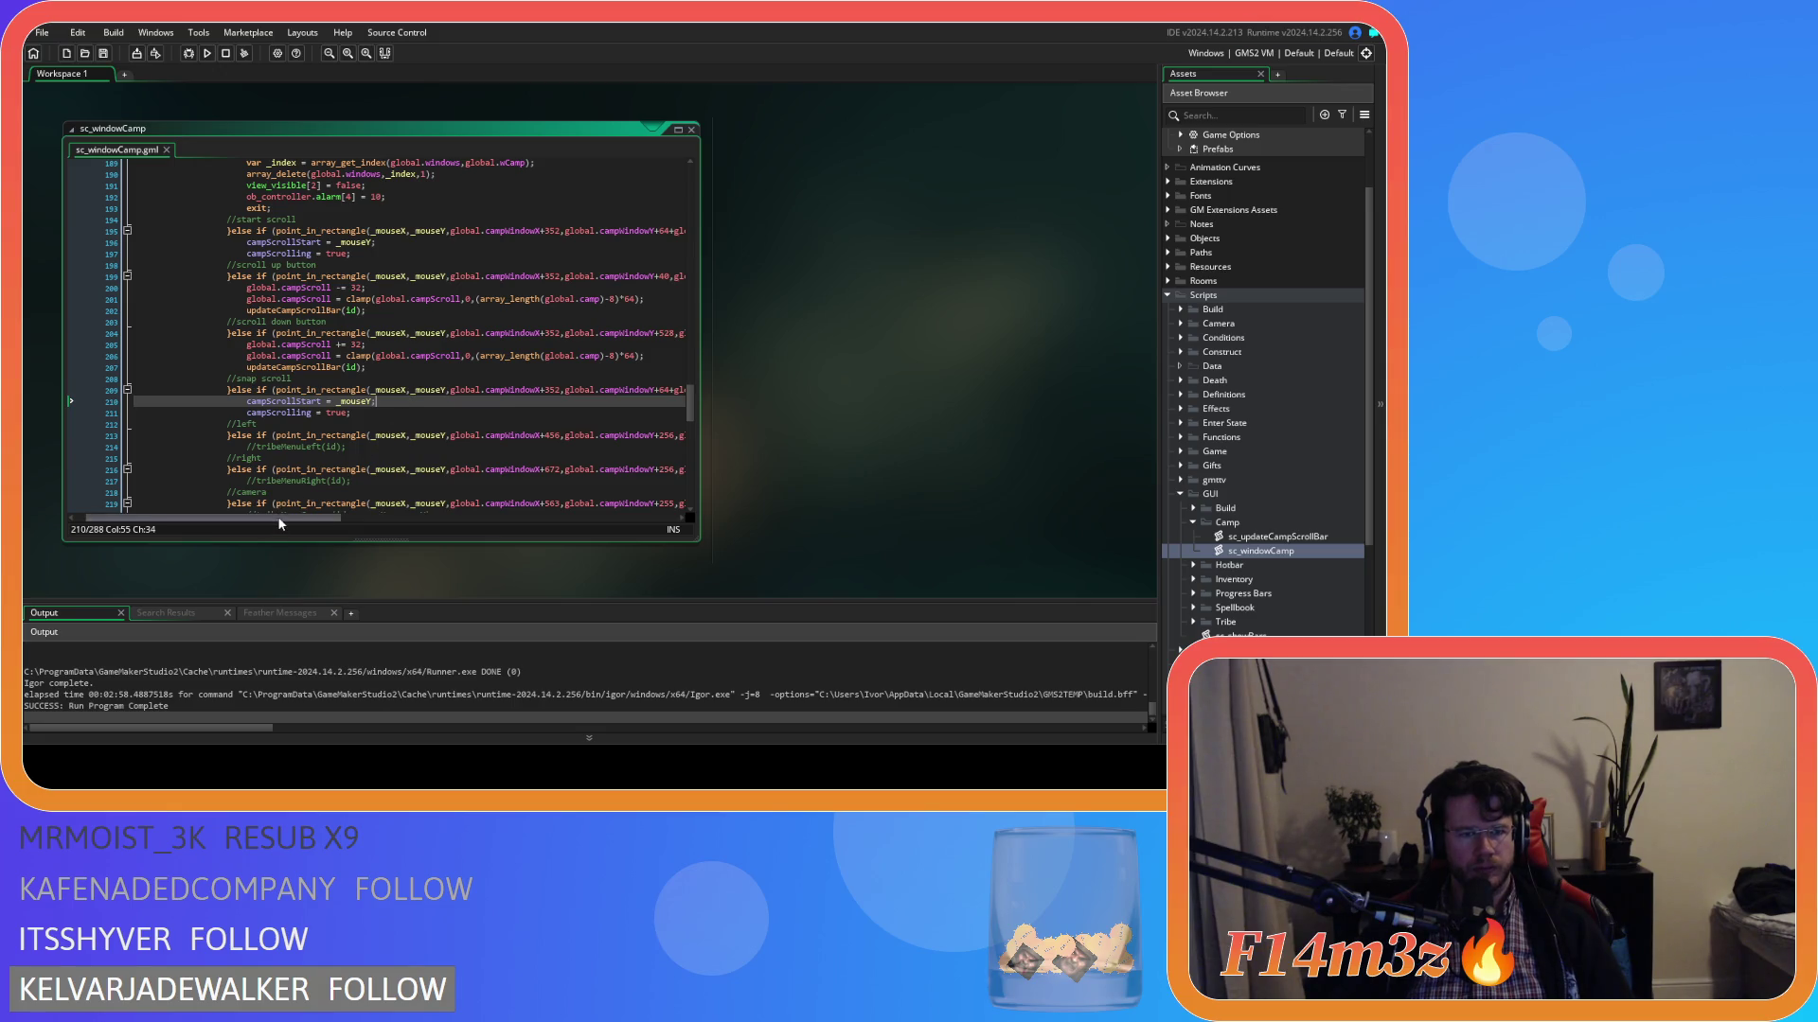
{"action": "mouse_move", "coordinate": [278, 516]}
{"action": "left_mouse_down"}
{"action": "mouse_move", "coordinate": [594, 513]}
{"action": "mouse_move", "coordinate": [268, 516]}
{"action": "mouse_move", "coordinate": [309, 516]}
{"action": "left_mouse_up"}
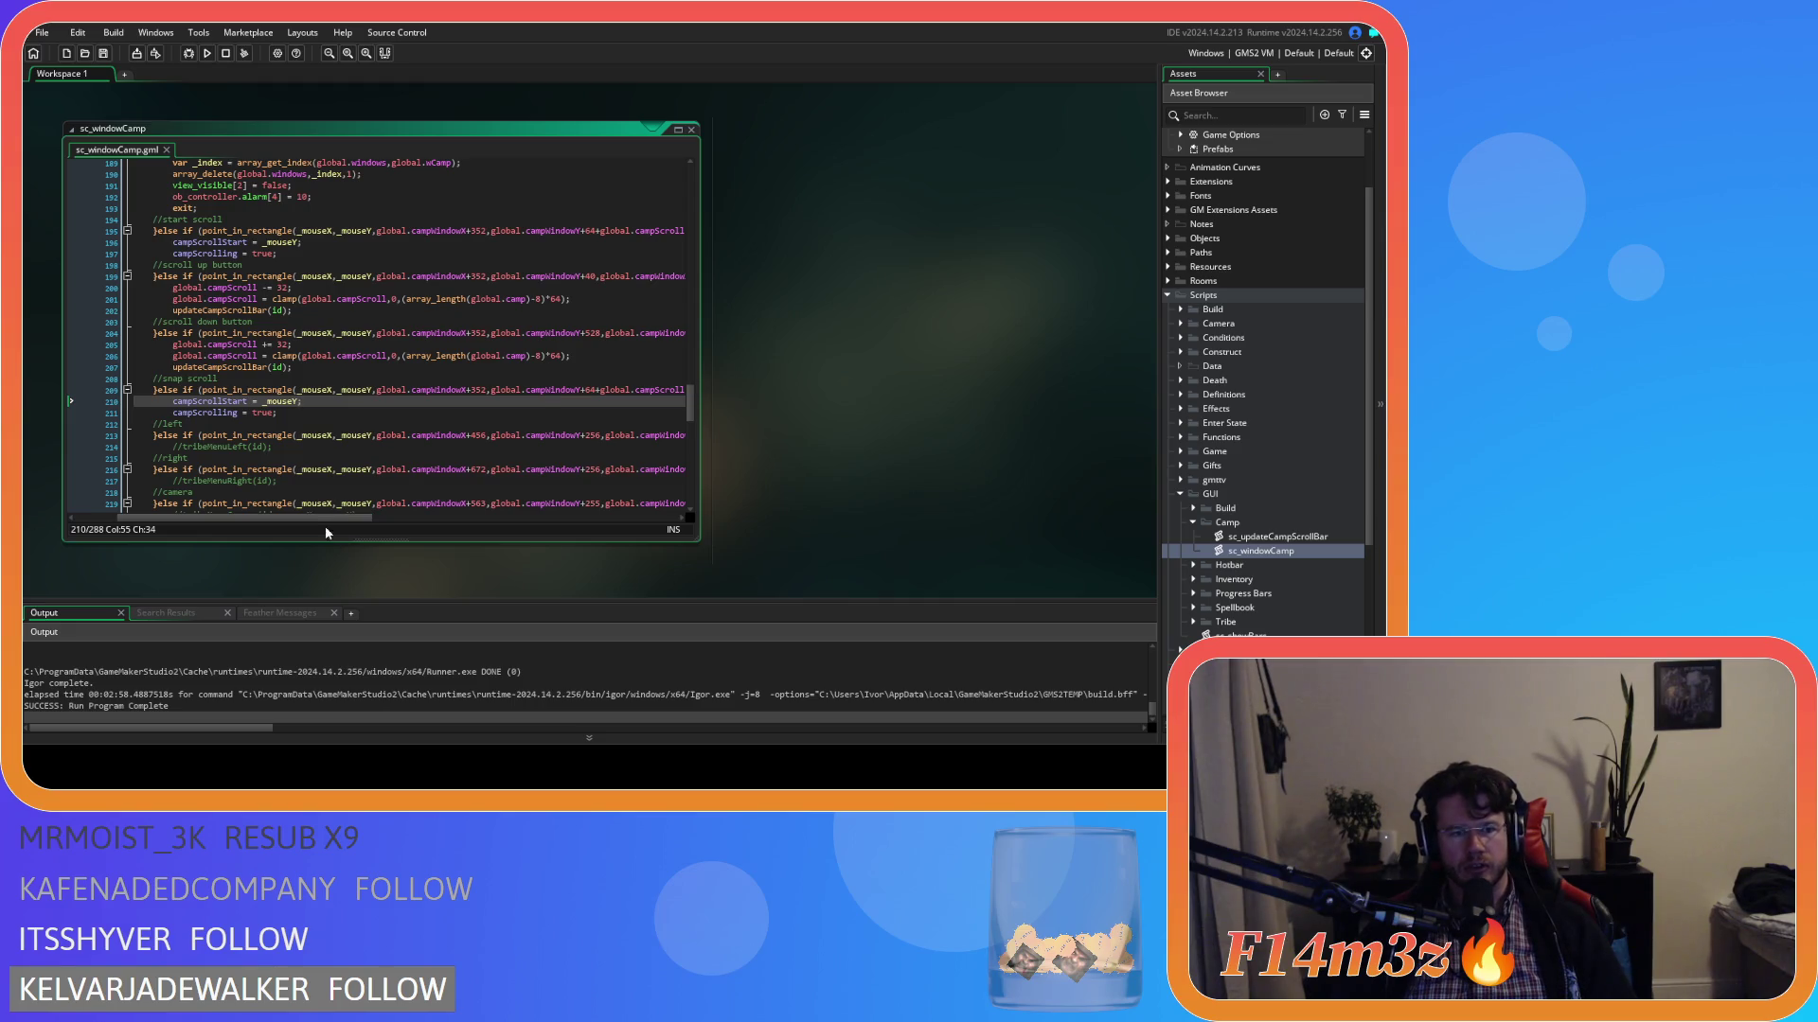
{"action": "left_click_drag", "start_coordinate": [325, 521], "coordinate": [637, 516]}
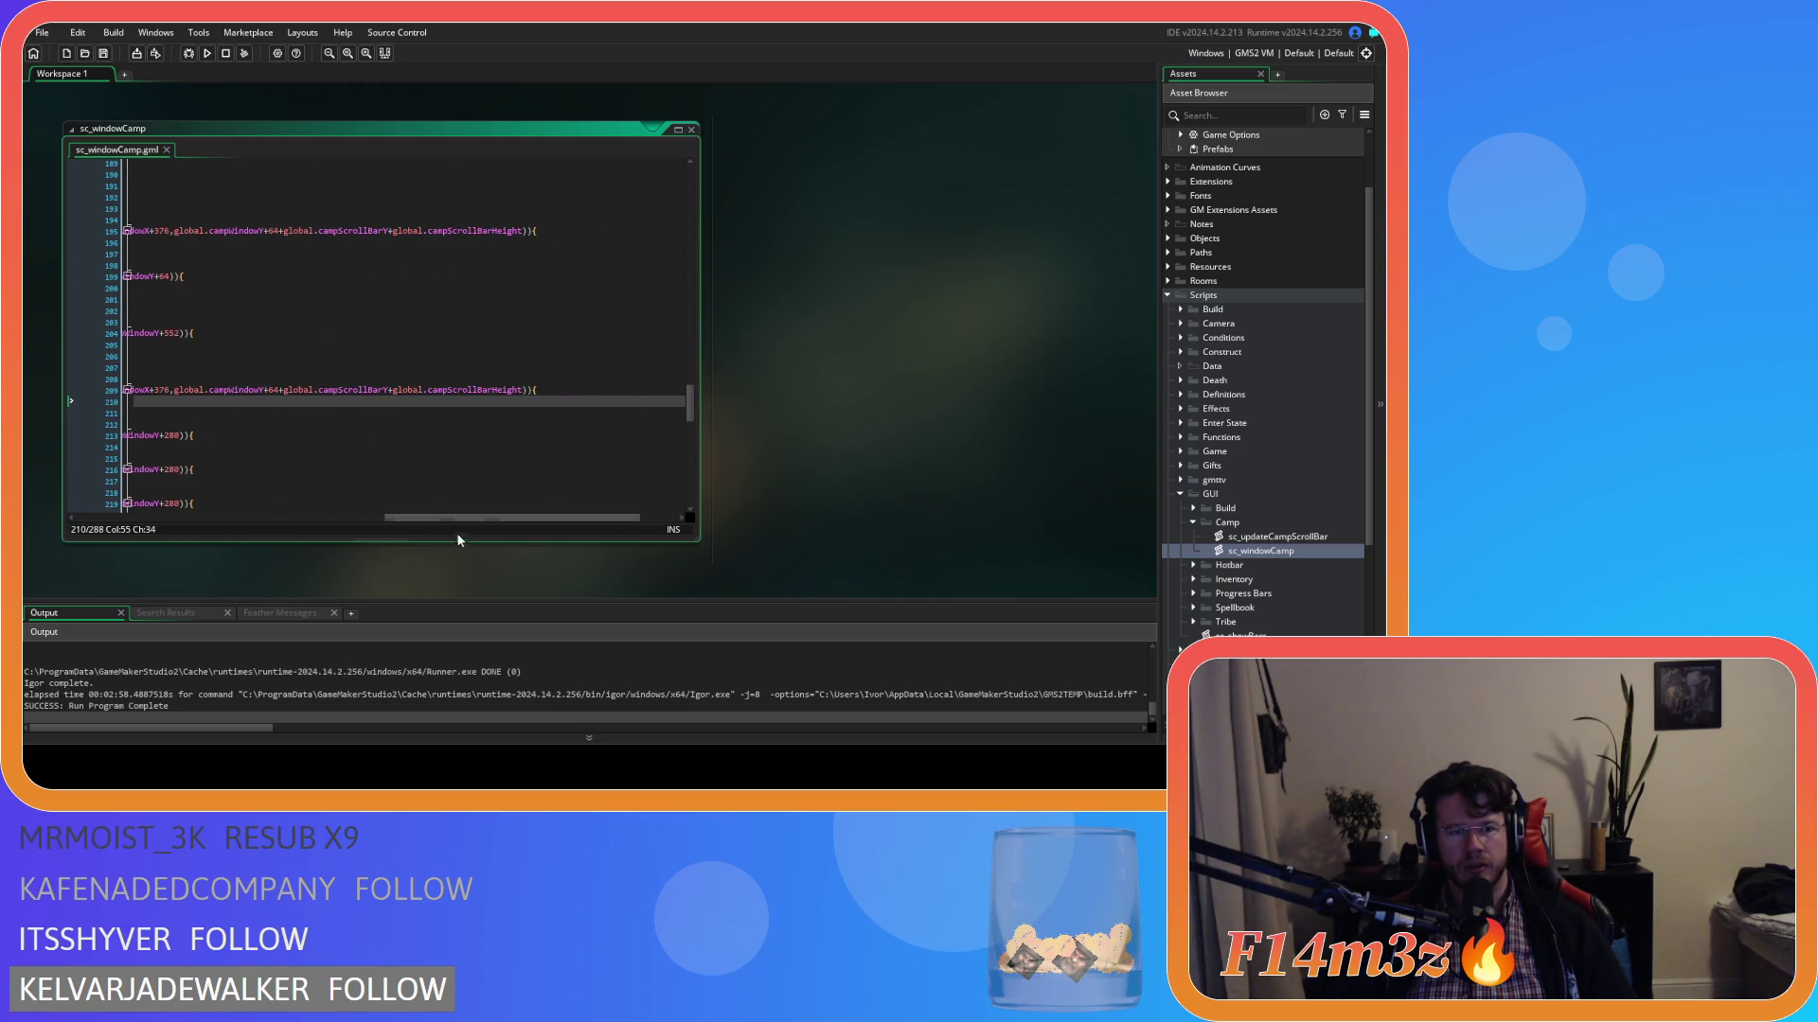
{"action": "mouse_move", "coordinate": [479, 520]}
{"action": "left_mouse_down"}
{"action": "mouse_move", "coordinate": [241, 520]}
{"action": "mouse_move", "coordinate": [439, 509]}
{"action": "mouse_move", "coordinate": [289, 491]}
{"action": "mouse_move", "coordinate": [342, 479]}
{"action": "mouse_move", "coordinate": [588, 473]}
{"action": "mouse_move", "coordinate": [315, 453]}
{"action": "left_mouse_up"}
{"action": "left_click", "coordinate": [386, 423]}
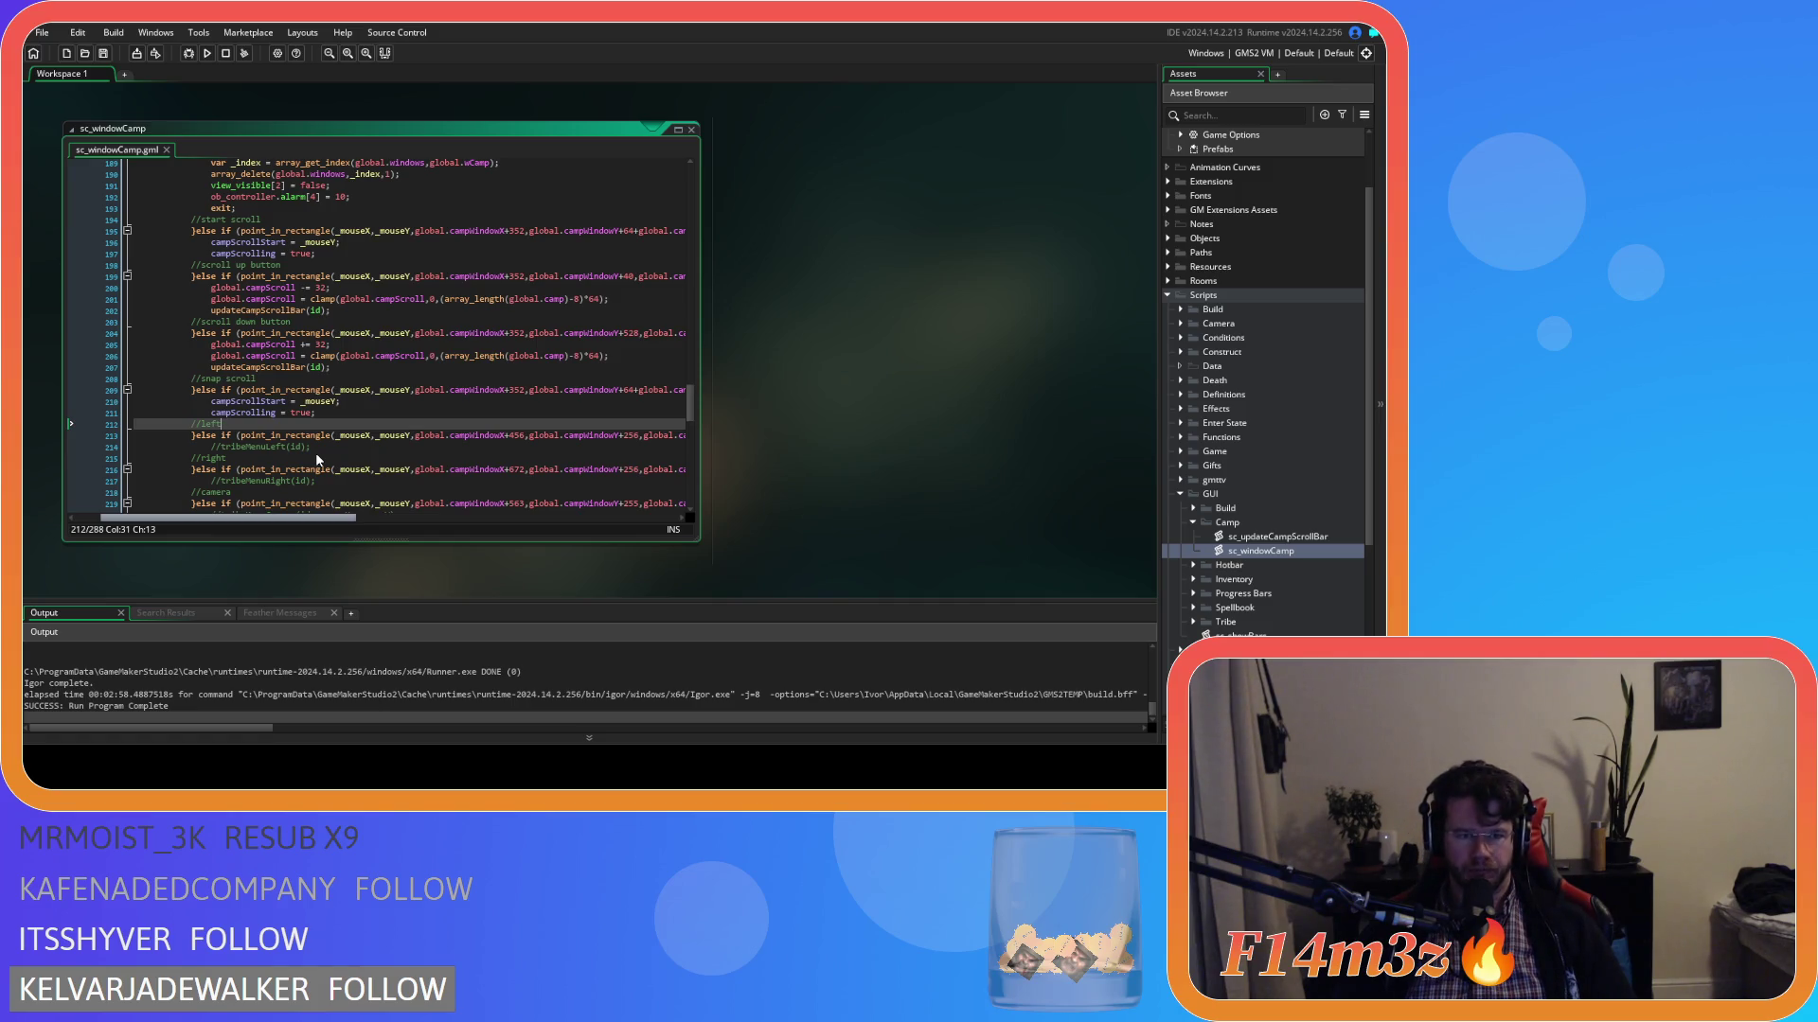
{"action": "scroll", "coordinate": [315, 452], "scroll_direction": "right", "scroll_amount": 3}
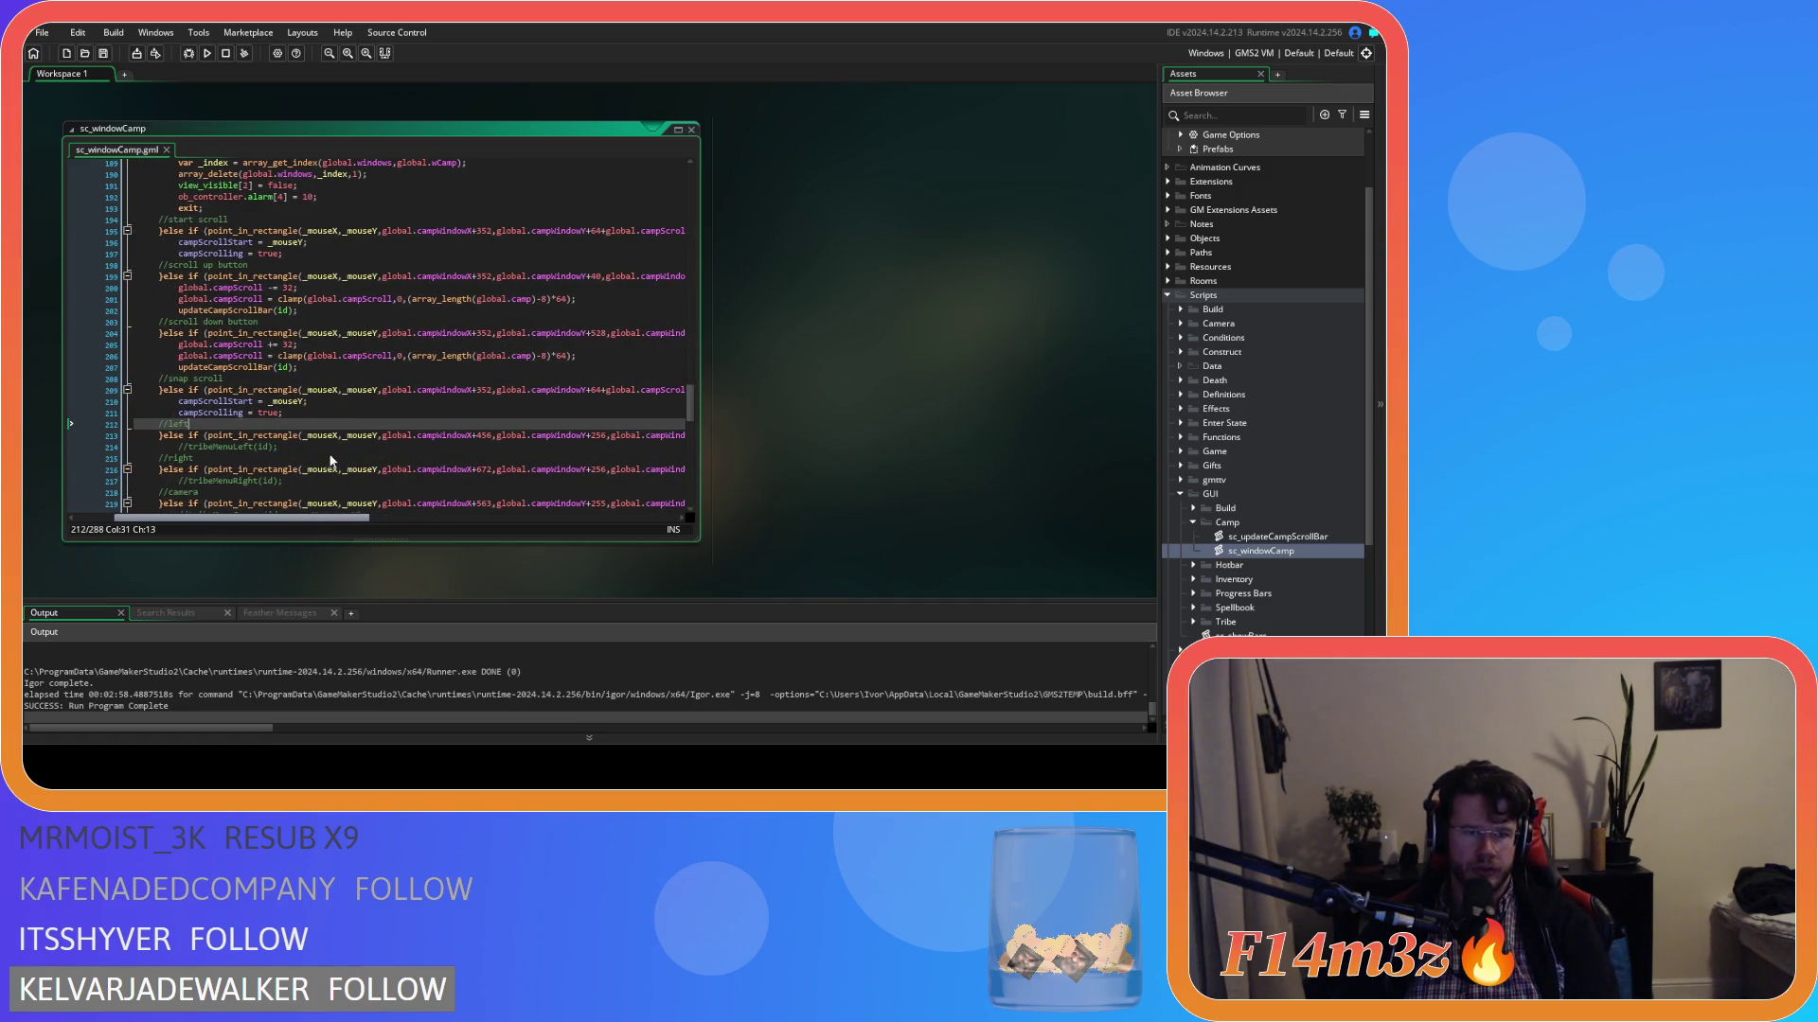
{"action": "scroll", "coordinate": [331, 460], "scroll_direction": "right", "scroll_amount": 3}
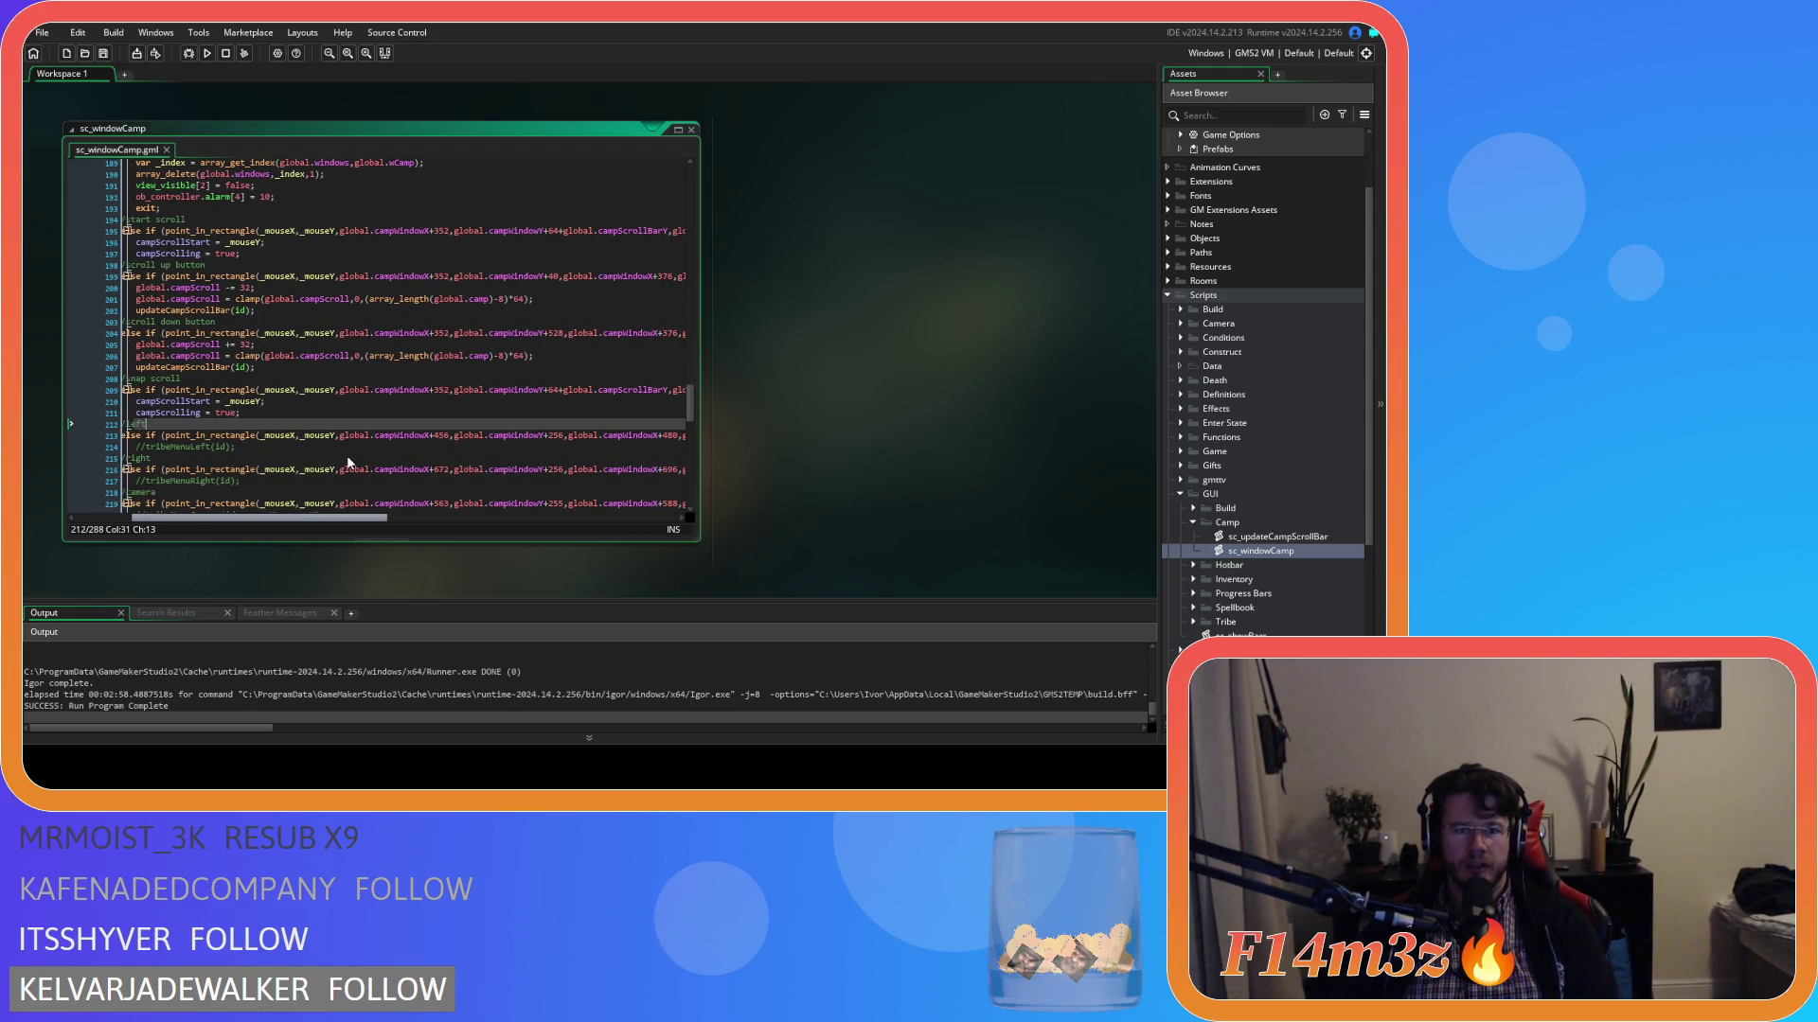
{"action": "scroll", "coordinate": [344, 456], "scroll_direction": "left", "scroll_amount": 3}
{"action": "scroll", "coordinate": [337, 470], "scroll_direction": "right", "scroll_amount": 2}
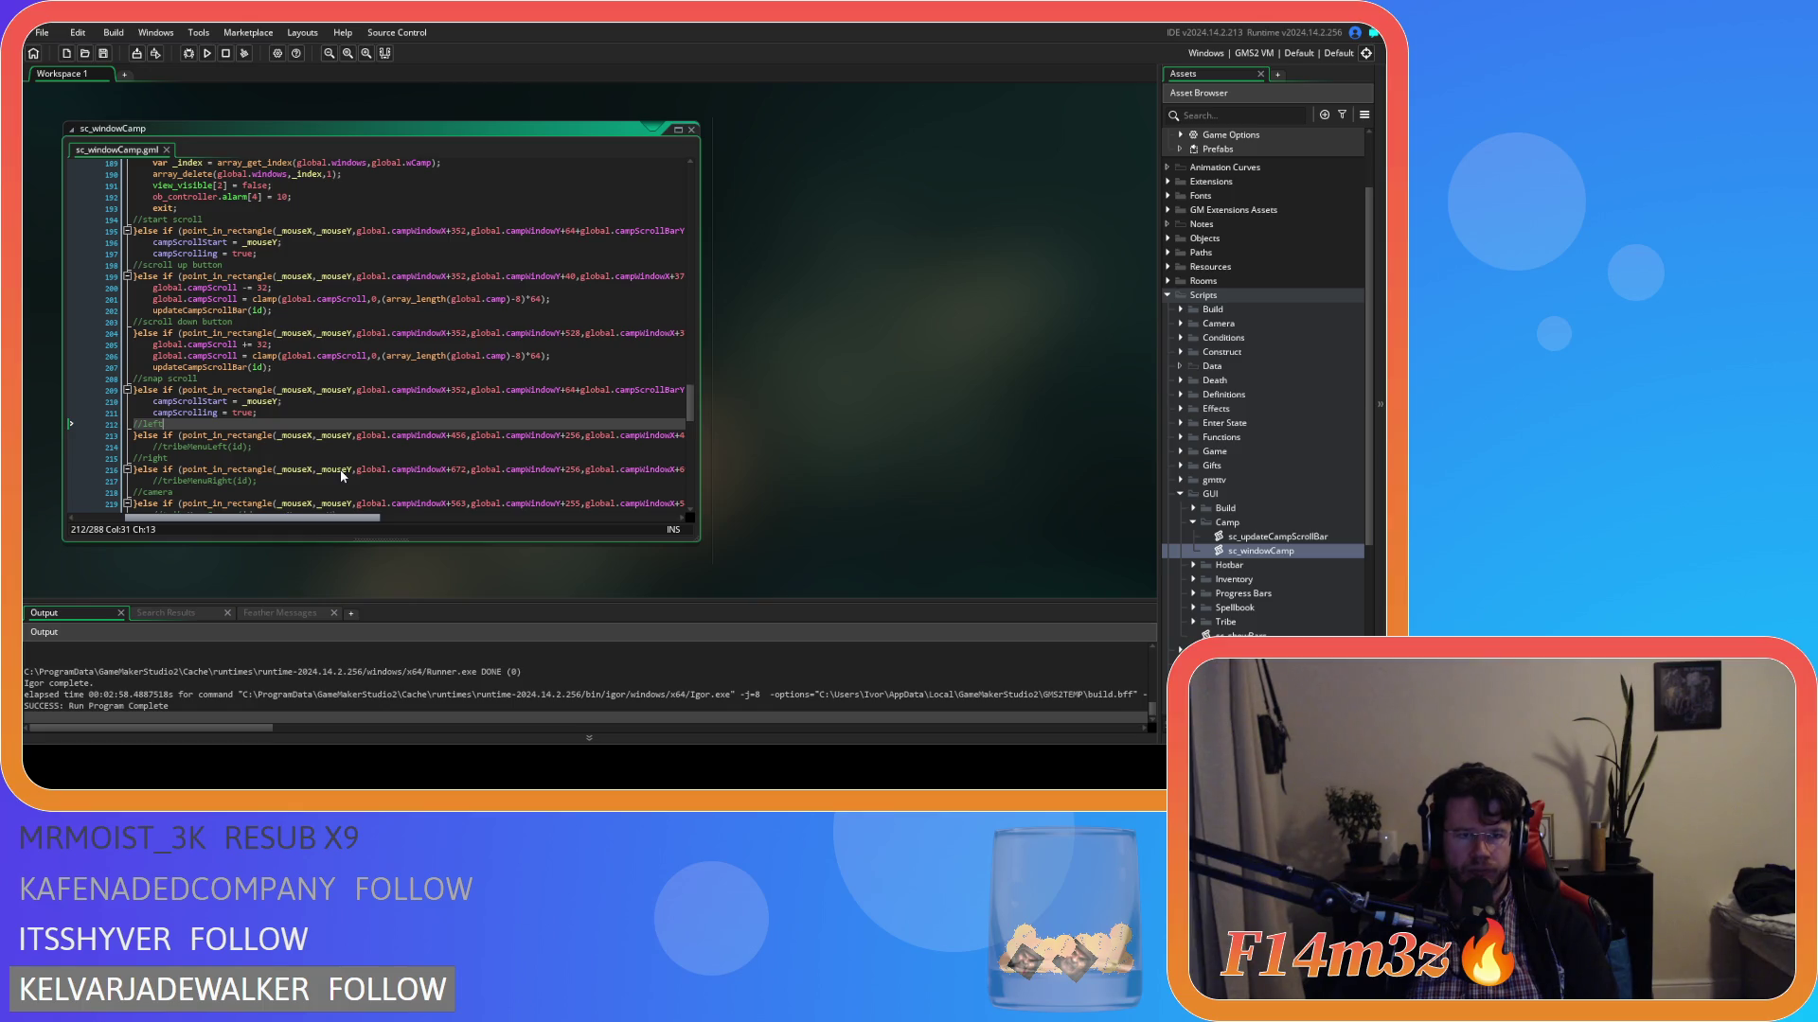
{"action": "scroll", "coordinate": [339, 469], "scroll_direction": "right", "scroll_amount": 5}
Delete +global.campScrollBarY from the top y bound of the line 209 snap scroll rectangle.
{"action": "scroll", "coordinate": [369, 474], "scroll_direction": "right", "scroll_amount": 1}
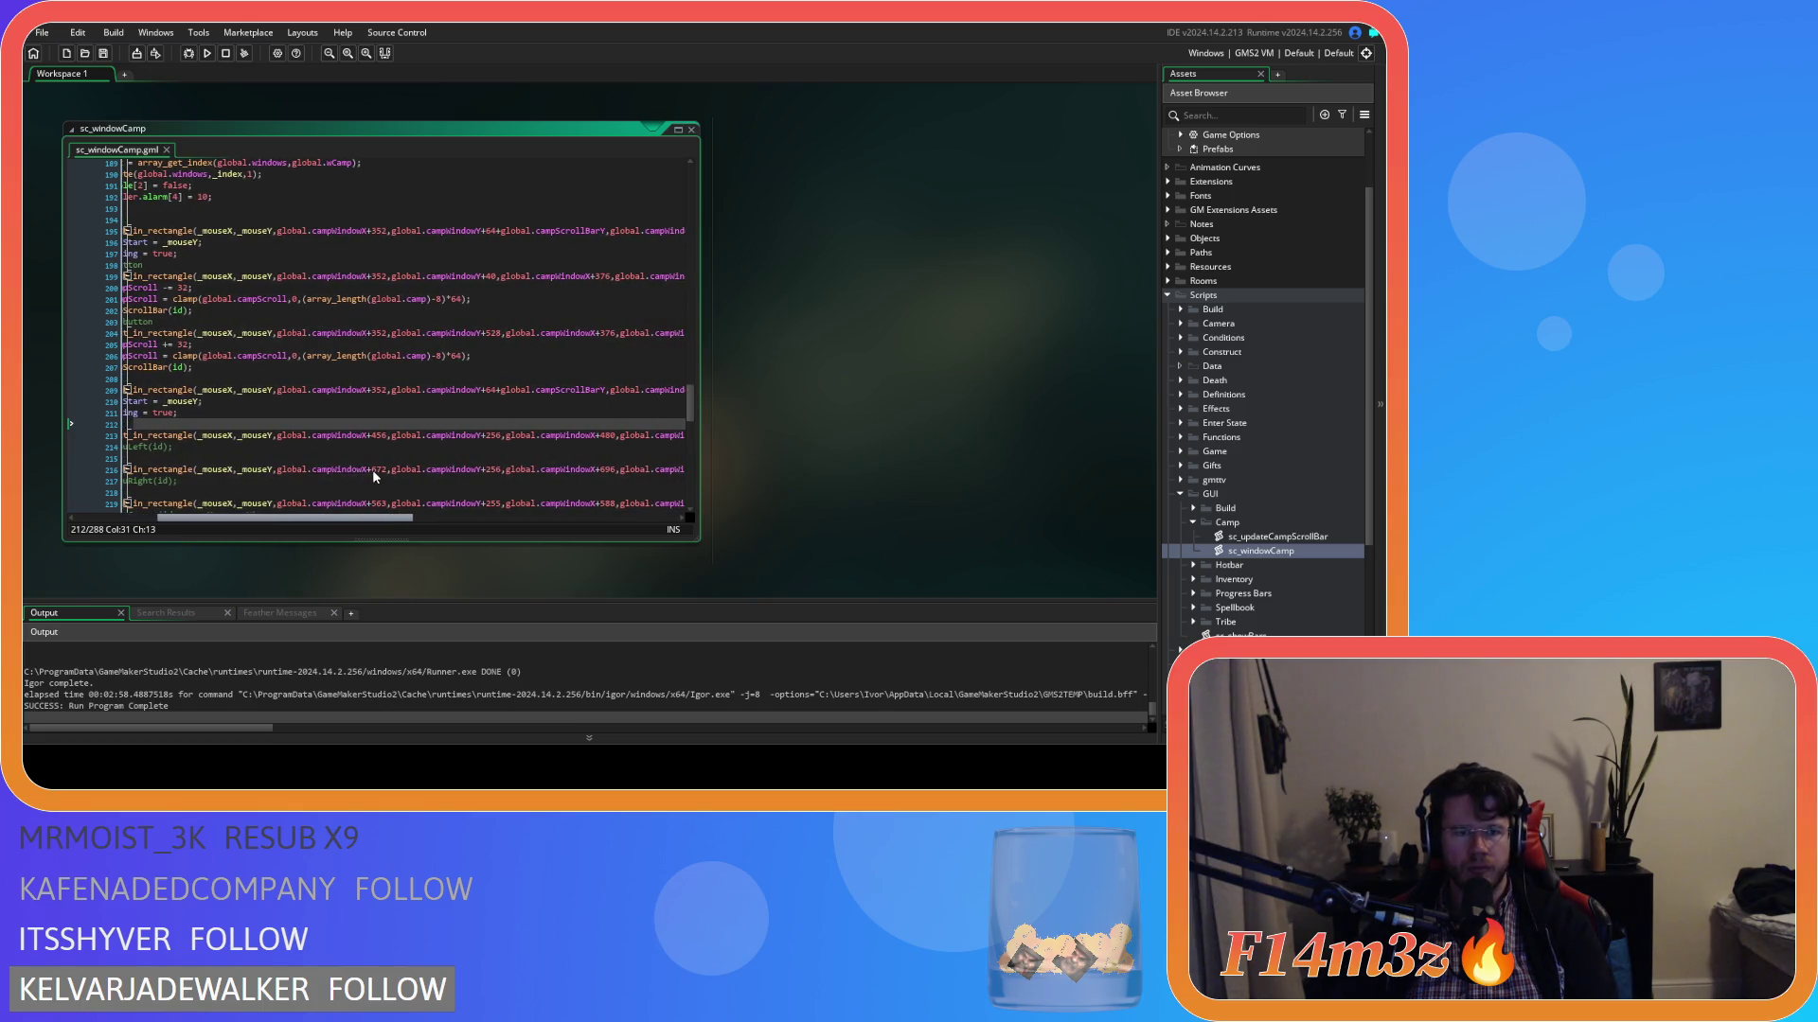
{"action": "left_click", "coordinate": [372, 470]}
{"action": "key", "text": "Up"}
{"action": "key", "text": "Up"}
{"action": "key", "text": "Up"}
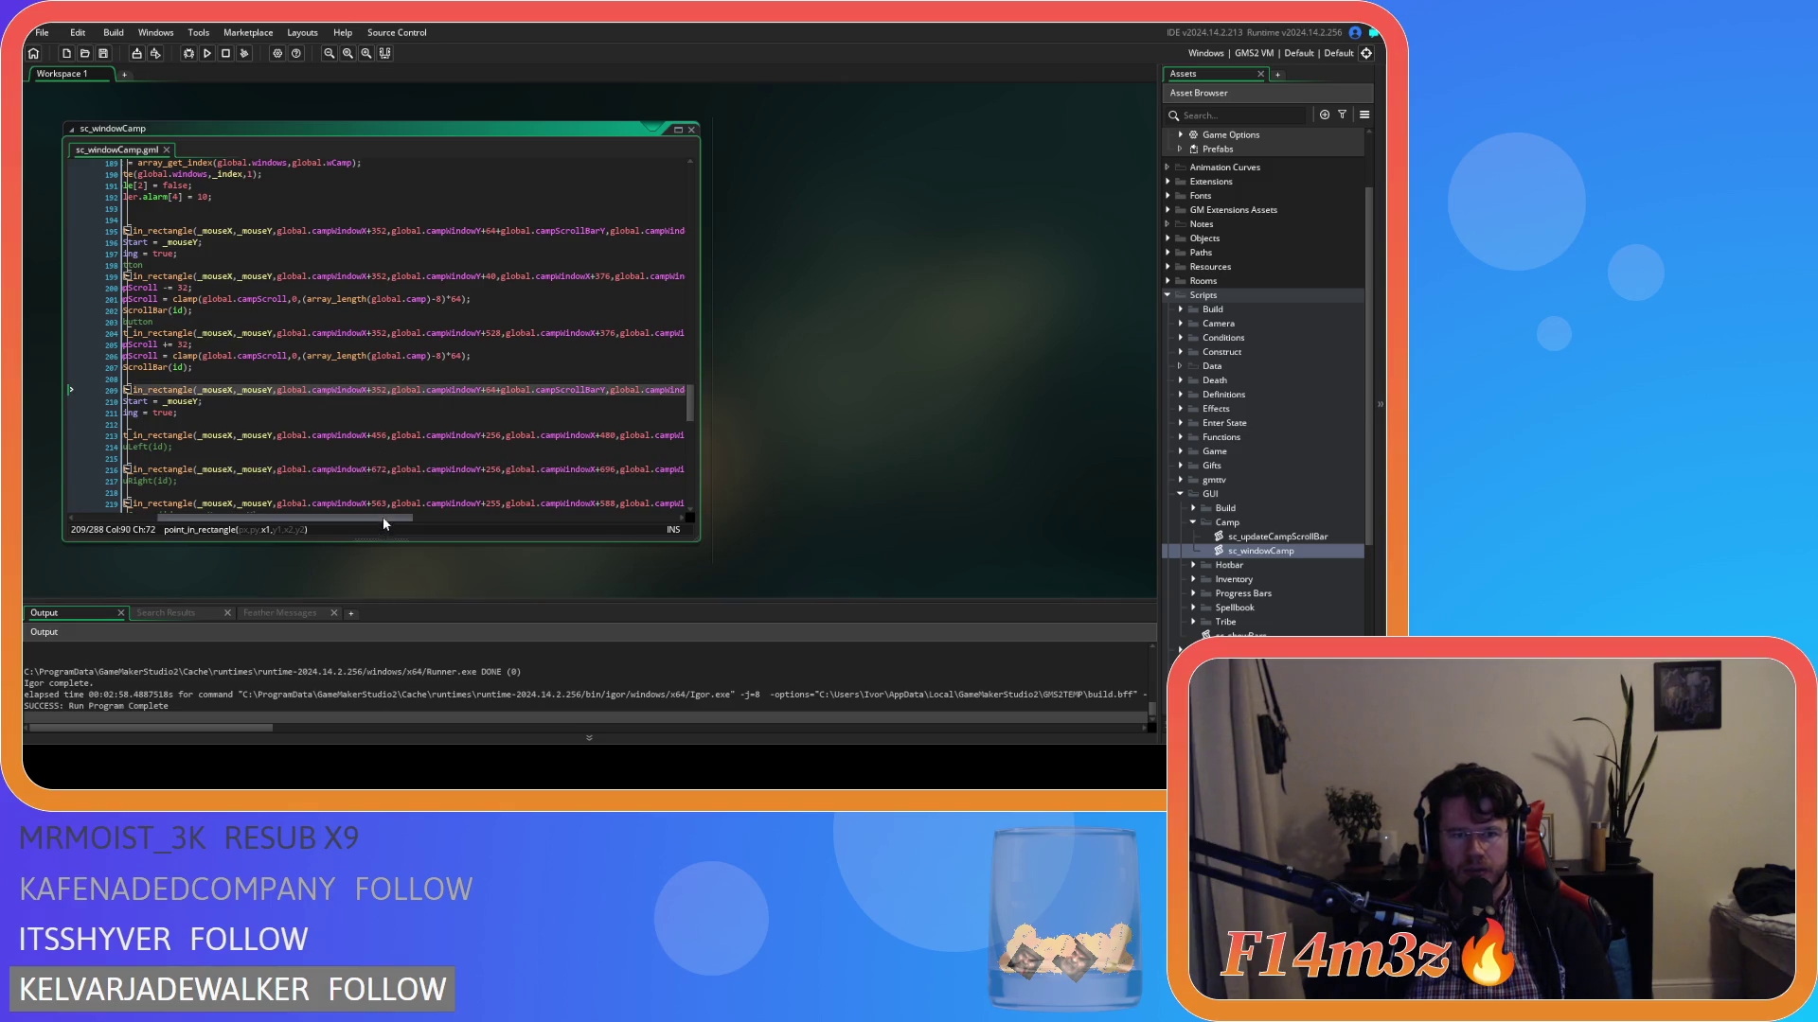
{"action": "left_click_drag", "start_coordinate": [382, 517], "coordinate": [436, 517]}
{"action": "left_click", "coordinate": [413, 390]}
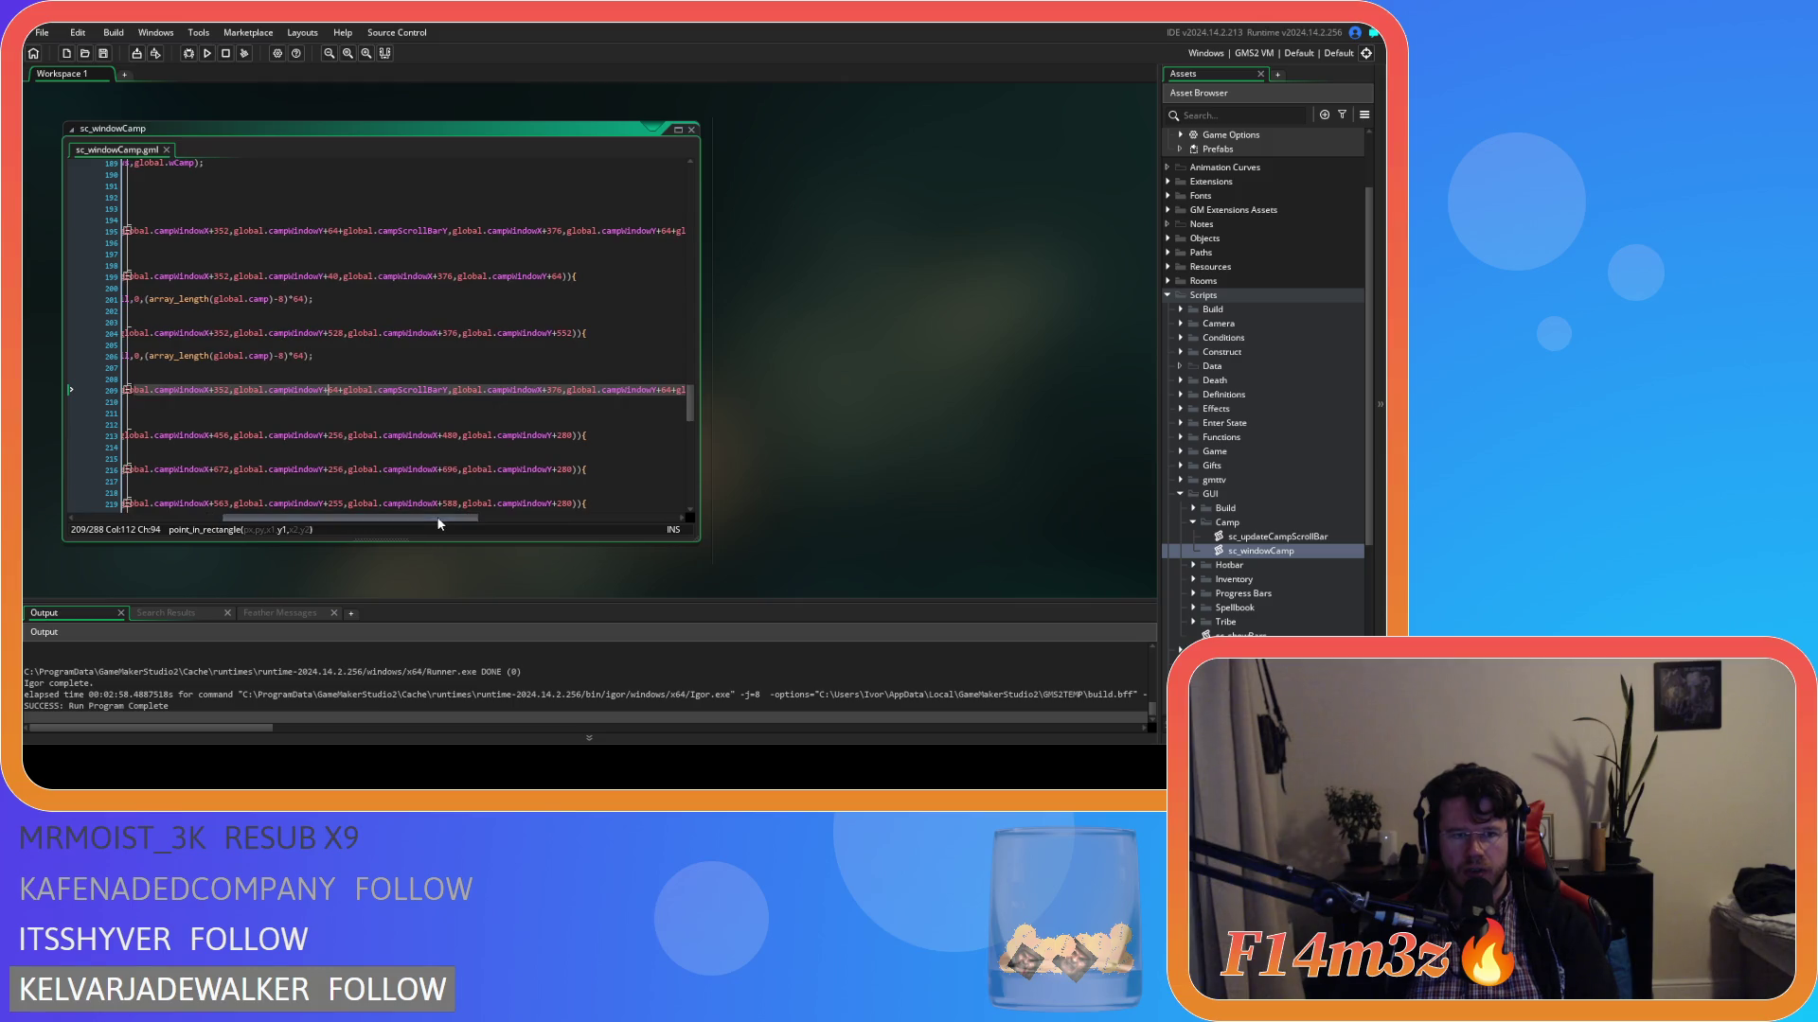
{"action": "left_click", "coordinate": [448, 391]}
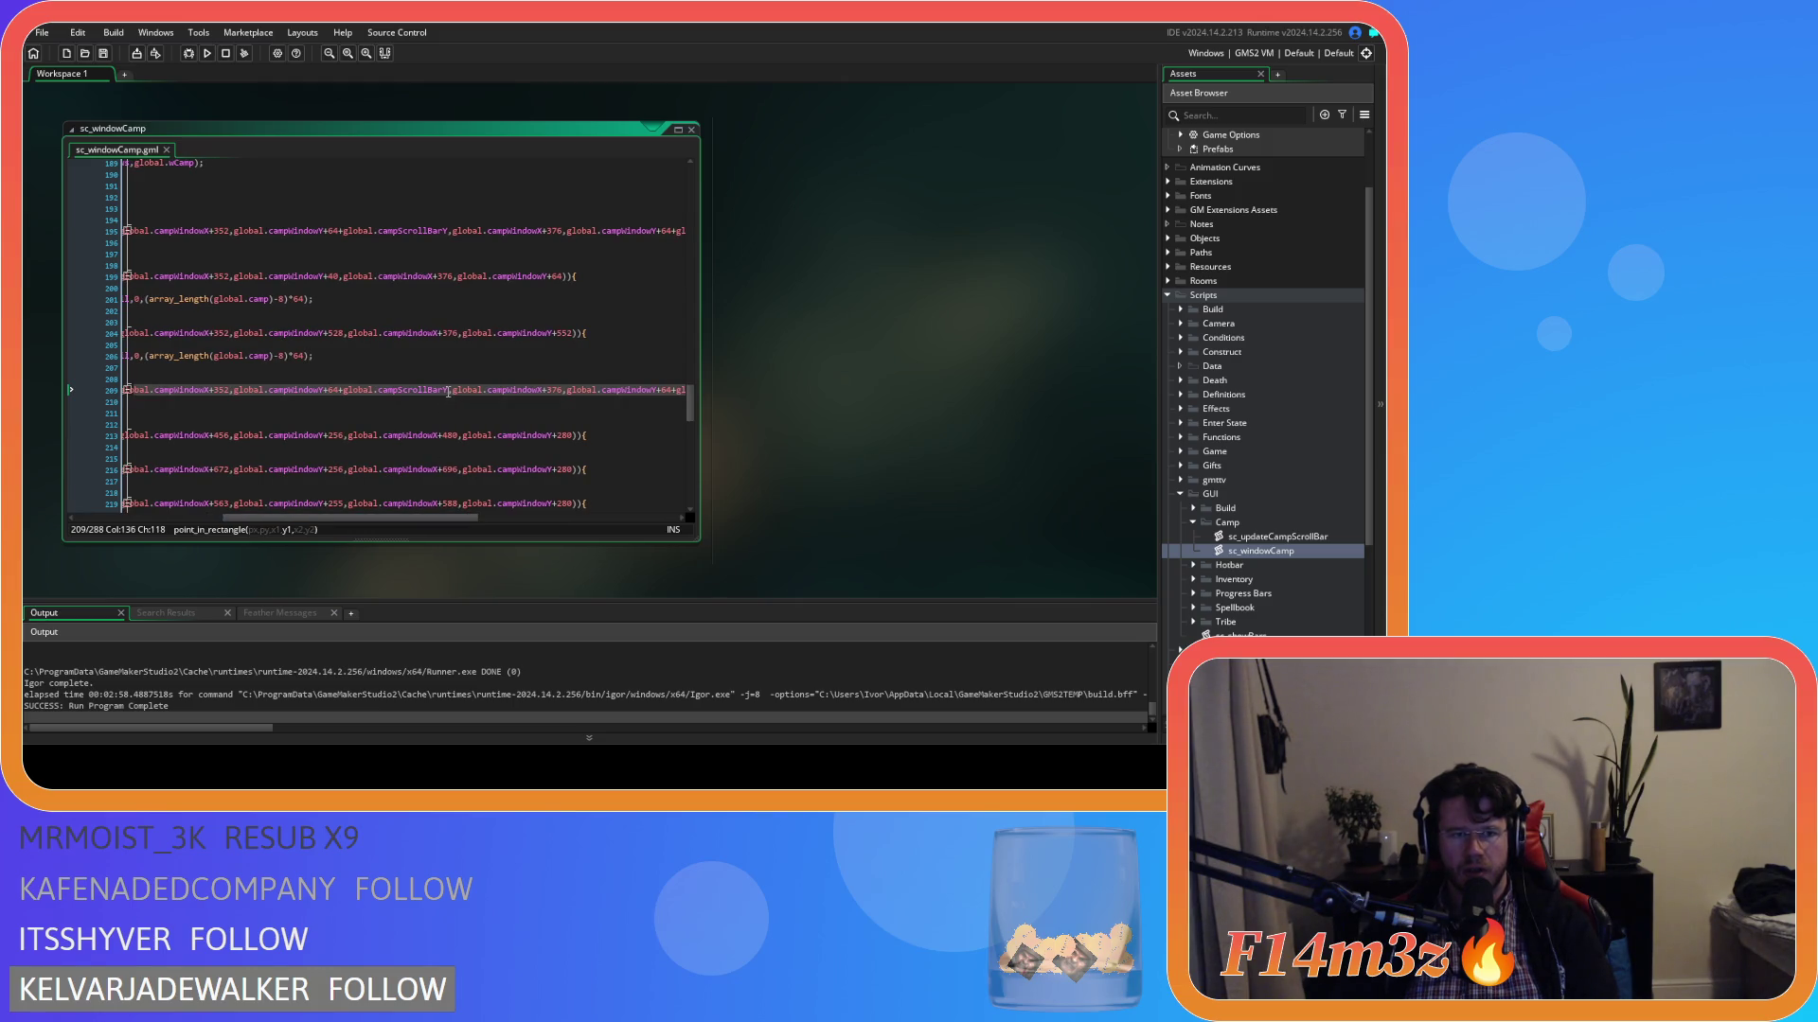
{"action": "left_click_drag", "start_coordinate": [363, 394], "coordinate": [341, 394]}
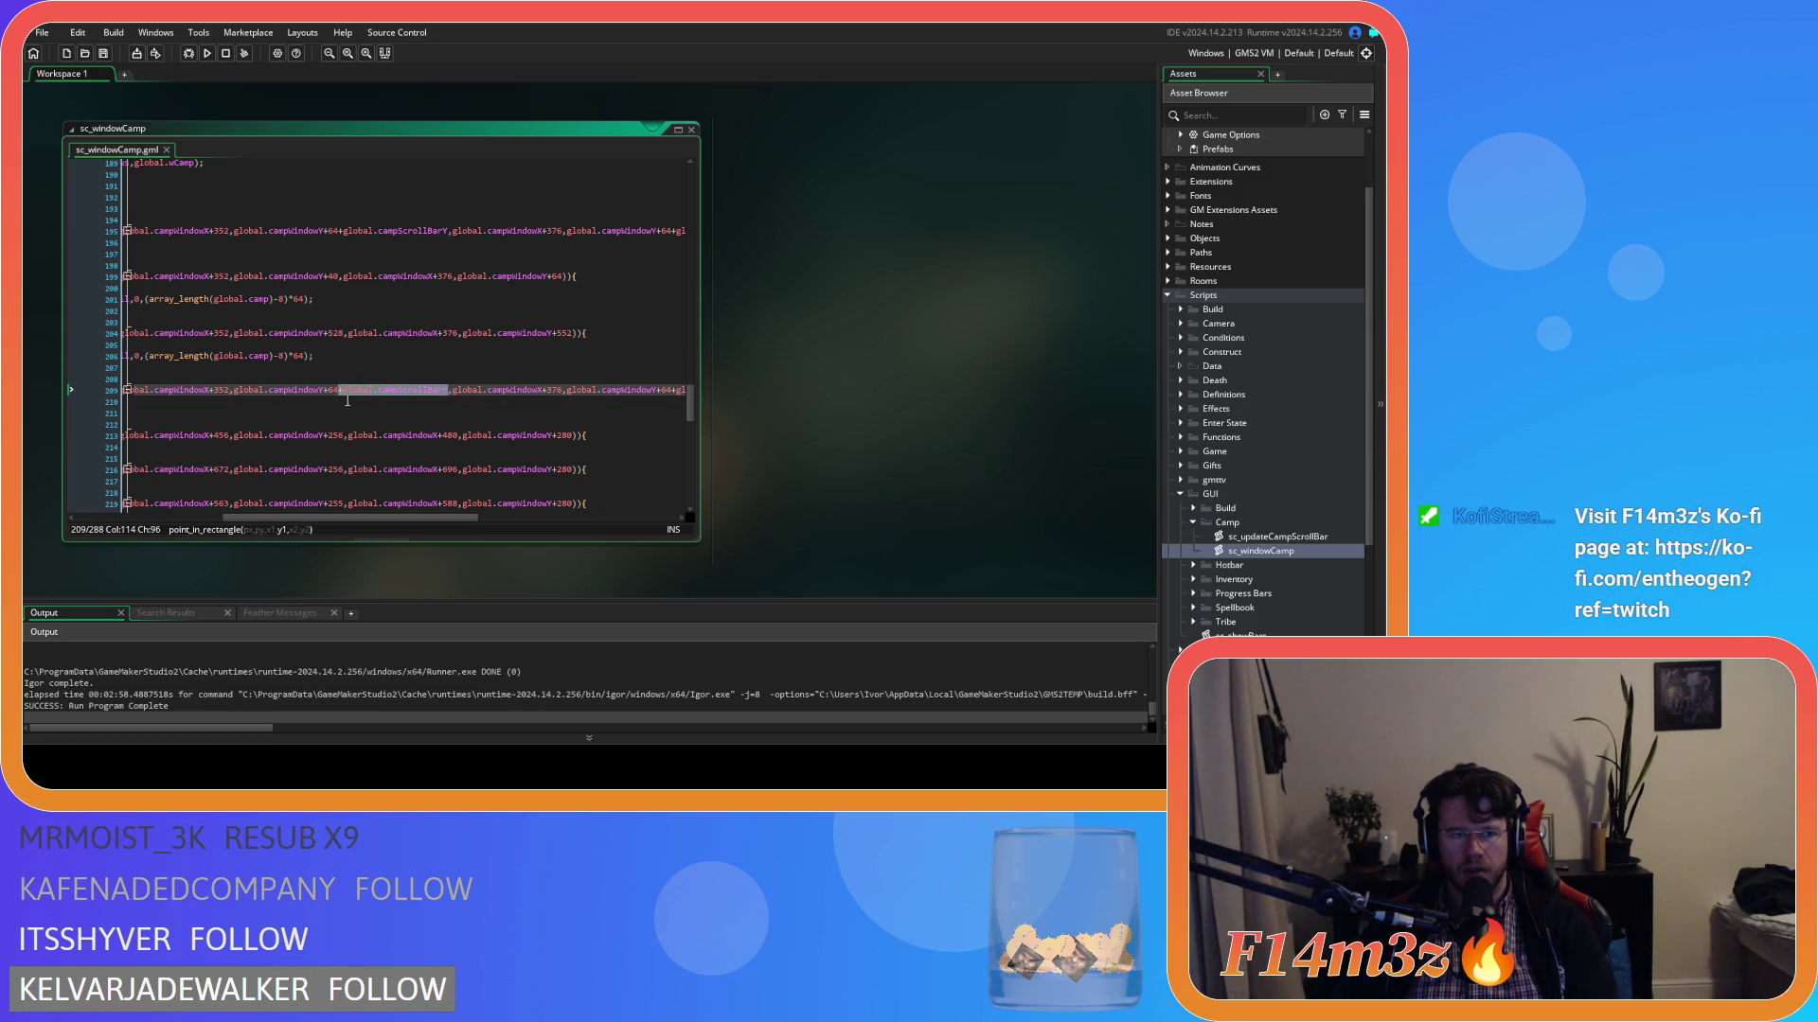
{"action": "key", "text": "BackSpace"}
Delete +global.campScrollBarHeight from the bottom y bound and save the script.
{"action": "mouse_move", "coordinate": [445, 518]}
{"action": "left_mouse_down"}
{"action": "mouse_move", "coordinate": [473, 525]}
{"action": "mouse_move", "coordinate": [459, 519]}
{"action": "left_mouse_up"}
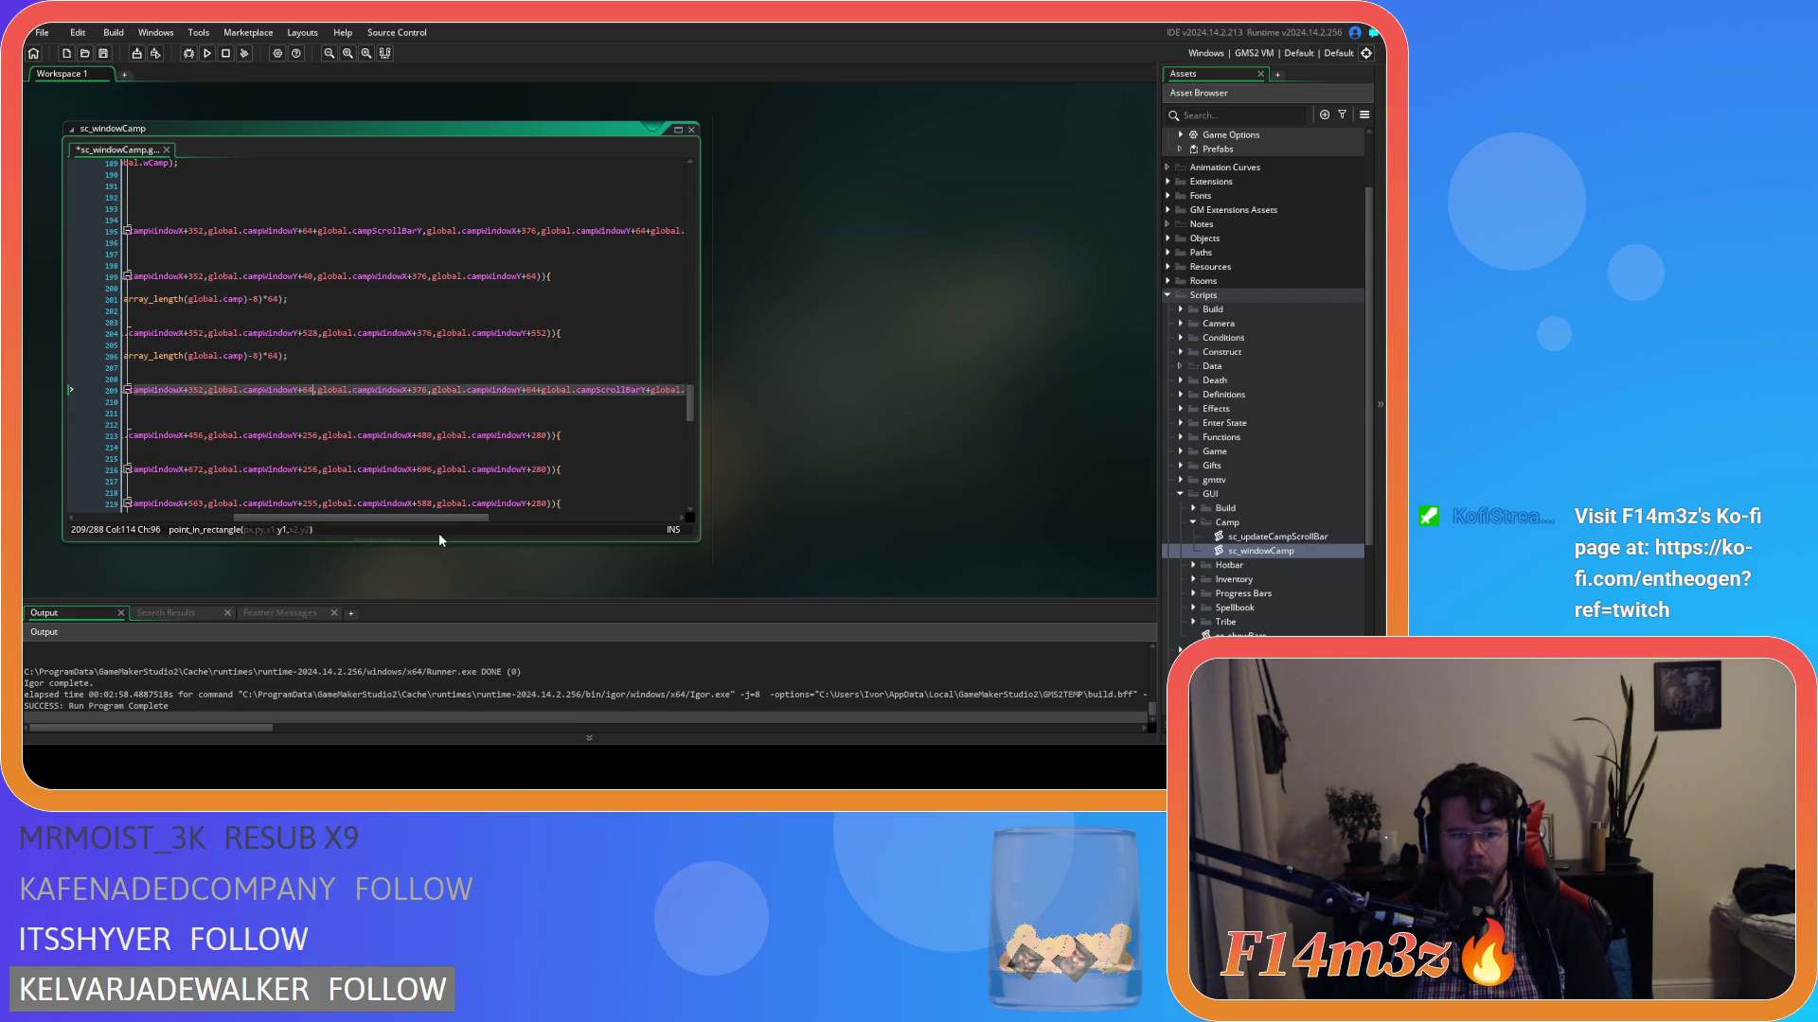
{"action": "left_click_drag", "start_coordinate": [455, 515], "coordinate": [518, 520]}
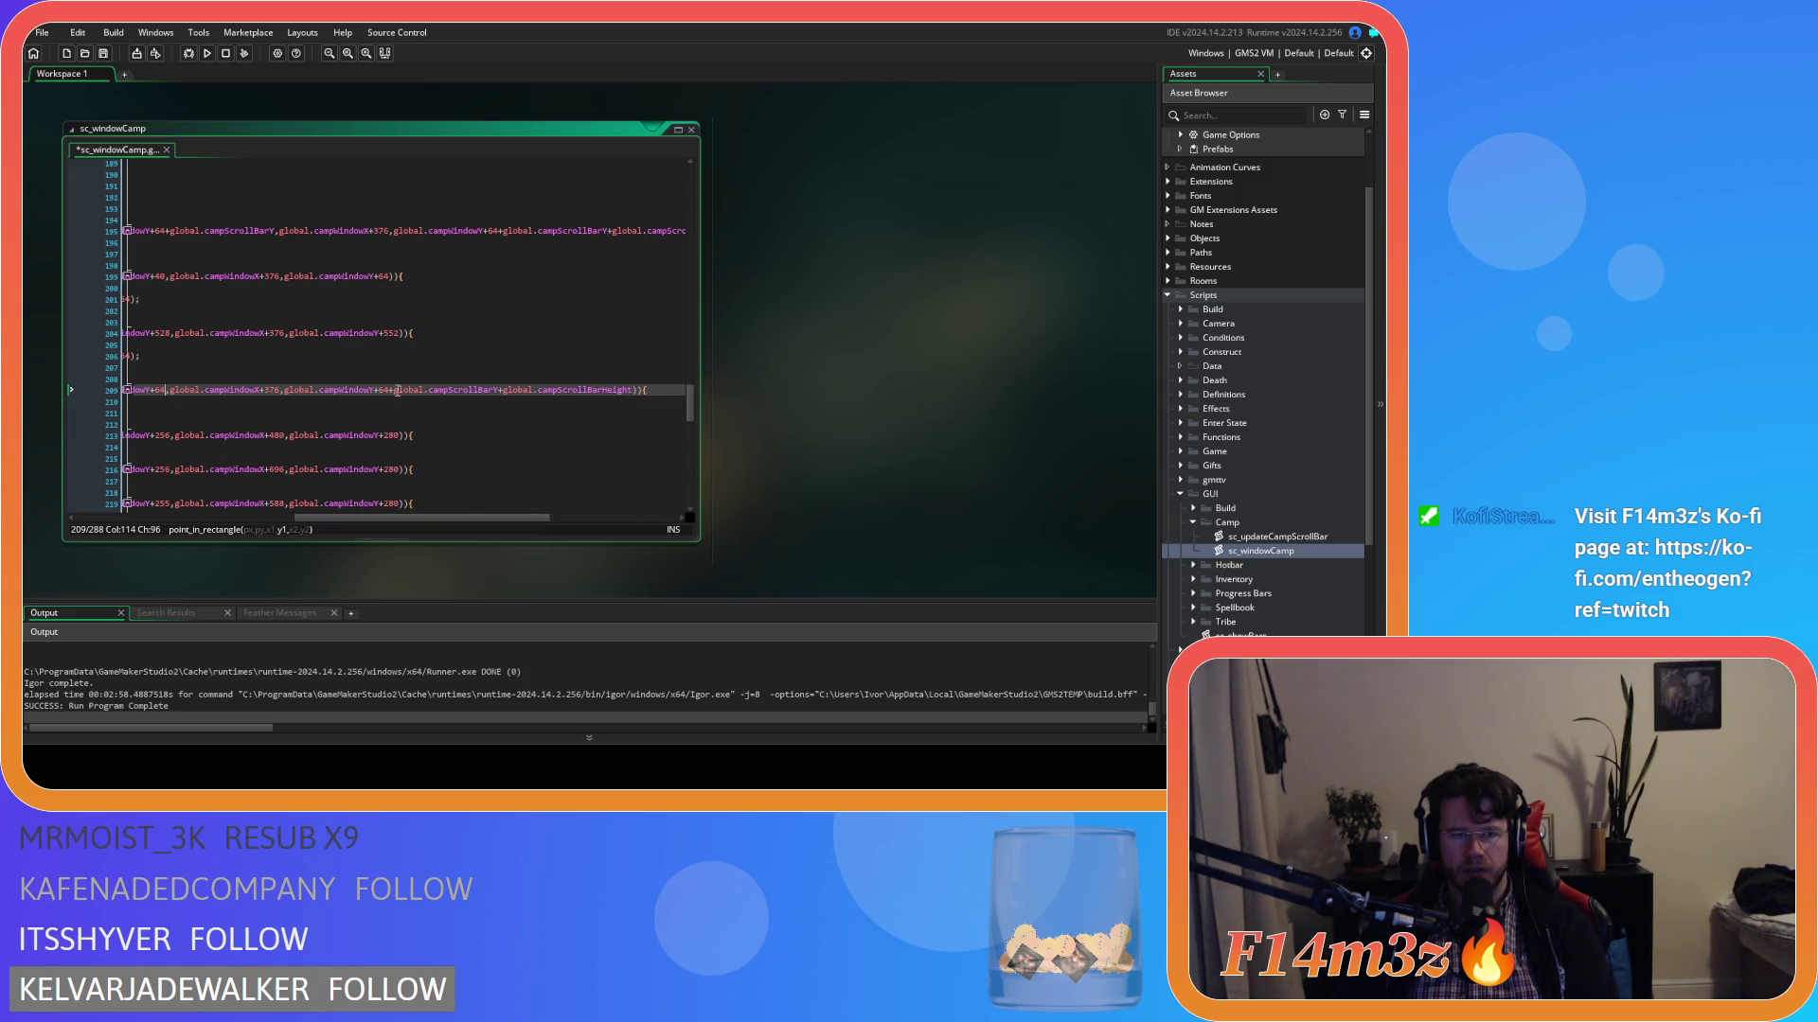
{"action": "left_click_drag", "start_coordinate": [394, 391], "coordinate": [498, 396]}
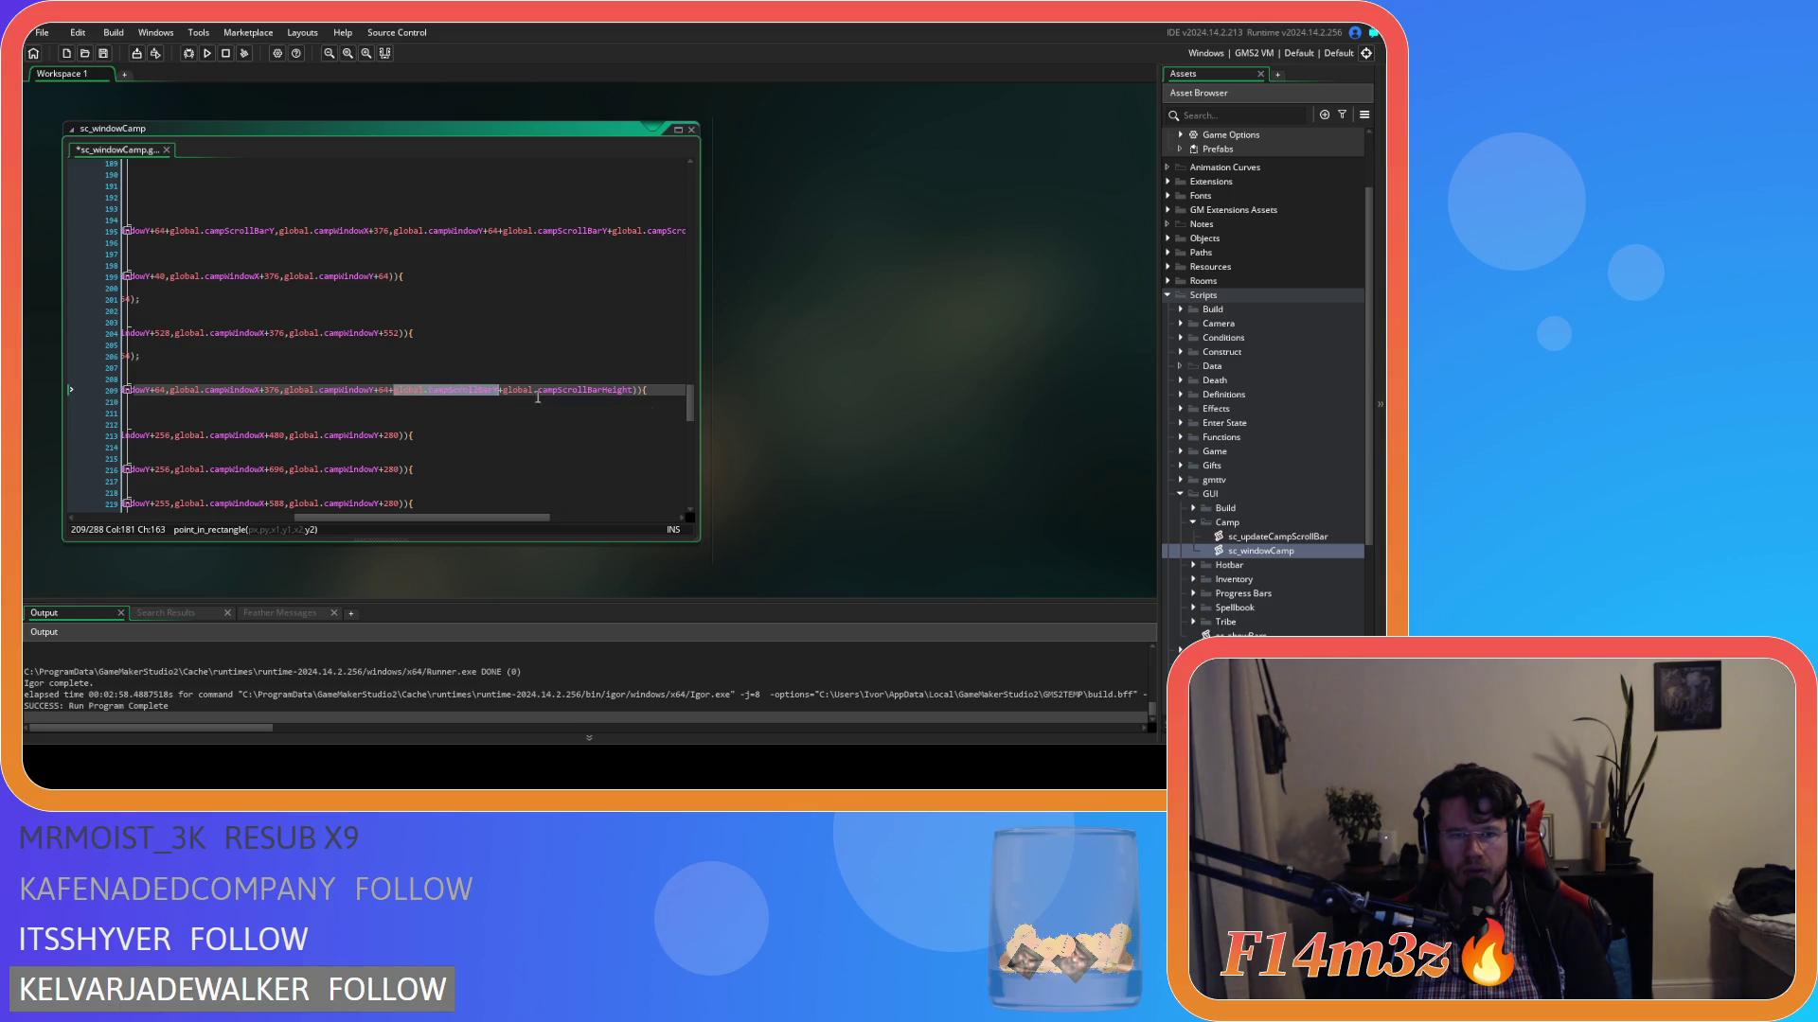
{"action": "left_click", "coordinate": [632, 391]}
{"action": "left_click_drag", "start_coordinate": [597, 396], "coordinate": [499, 394]}
{"action": "key", "text": "BackSpace"}
{"action": "key", "text": "ctrl+s"}
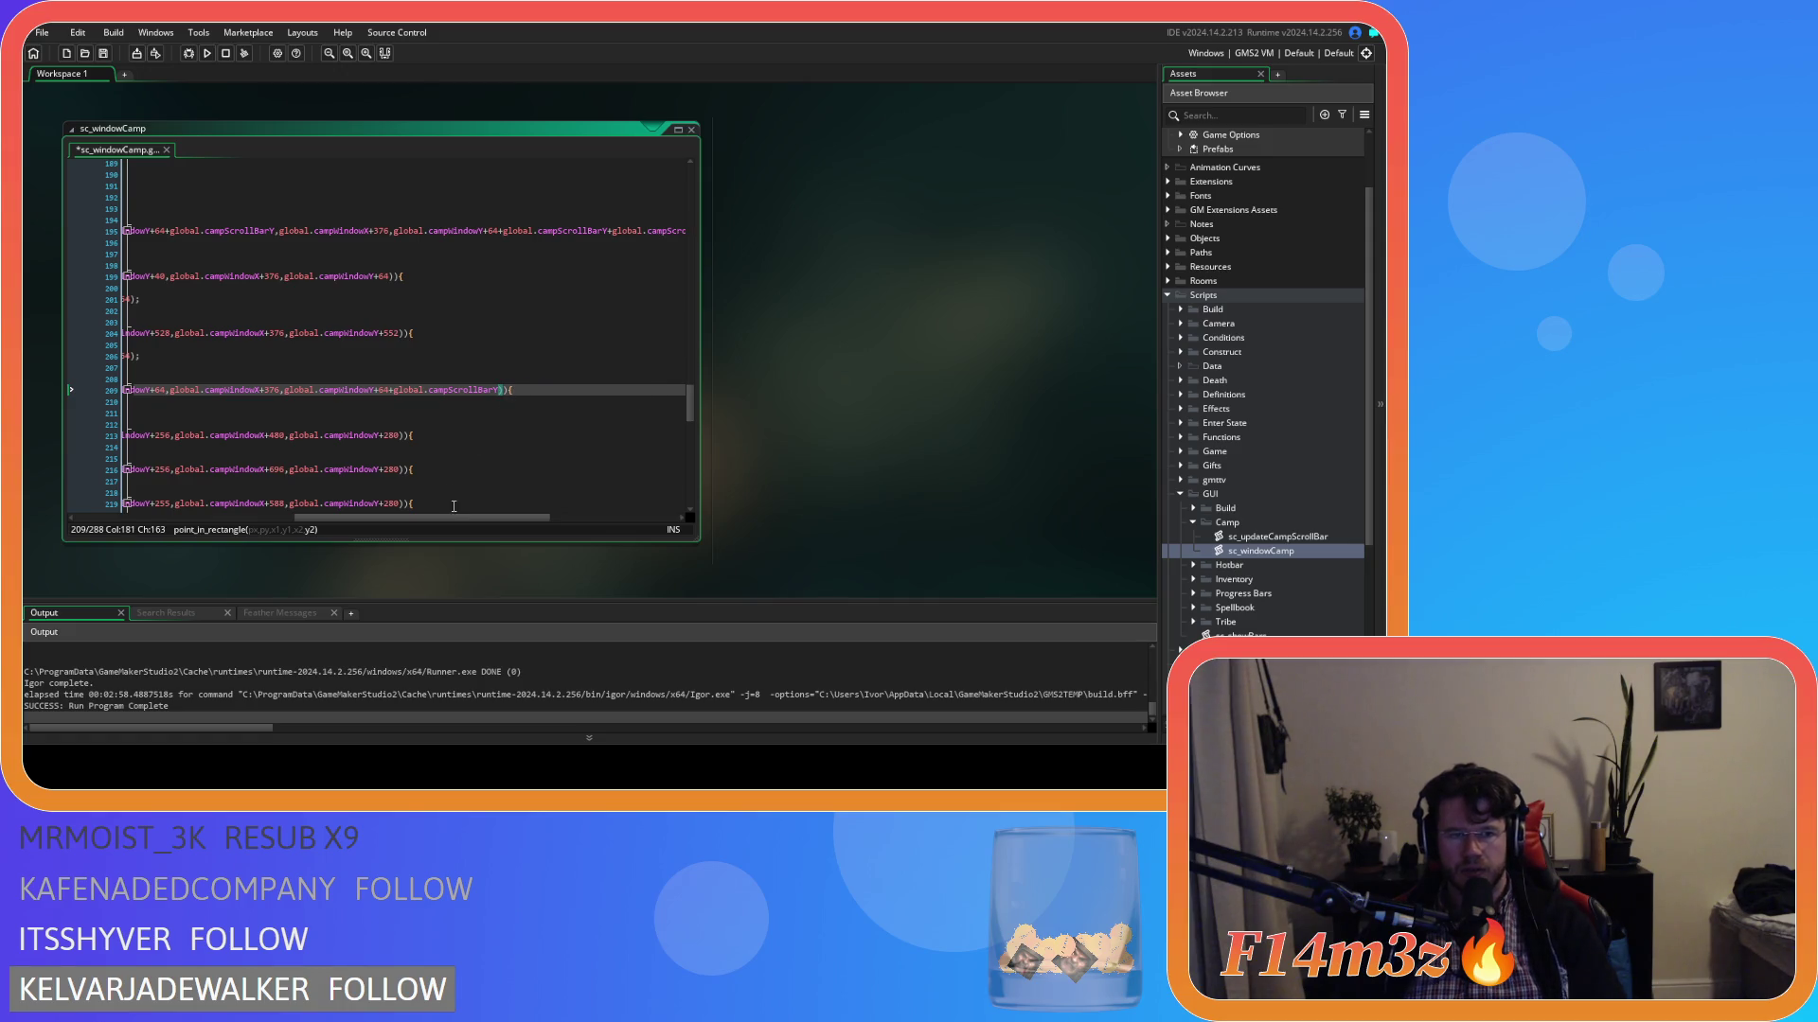
{"action": "mouse_move", "coordinate": [453, 520]}
{"action": "left_mouse_down"}
{"action": "mouse_move", "coordinate": [228, 519]}
{"action": "mouse_move", "coordinate": [312, 520]}
{"action": "mouse_move", "coordinate": [254, 519]}
{"action": "left_mouse_up"}
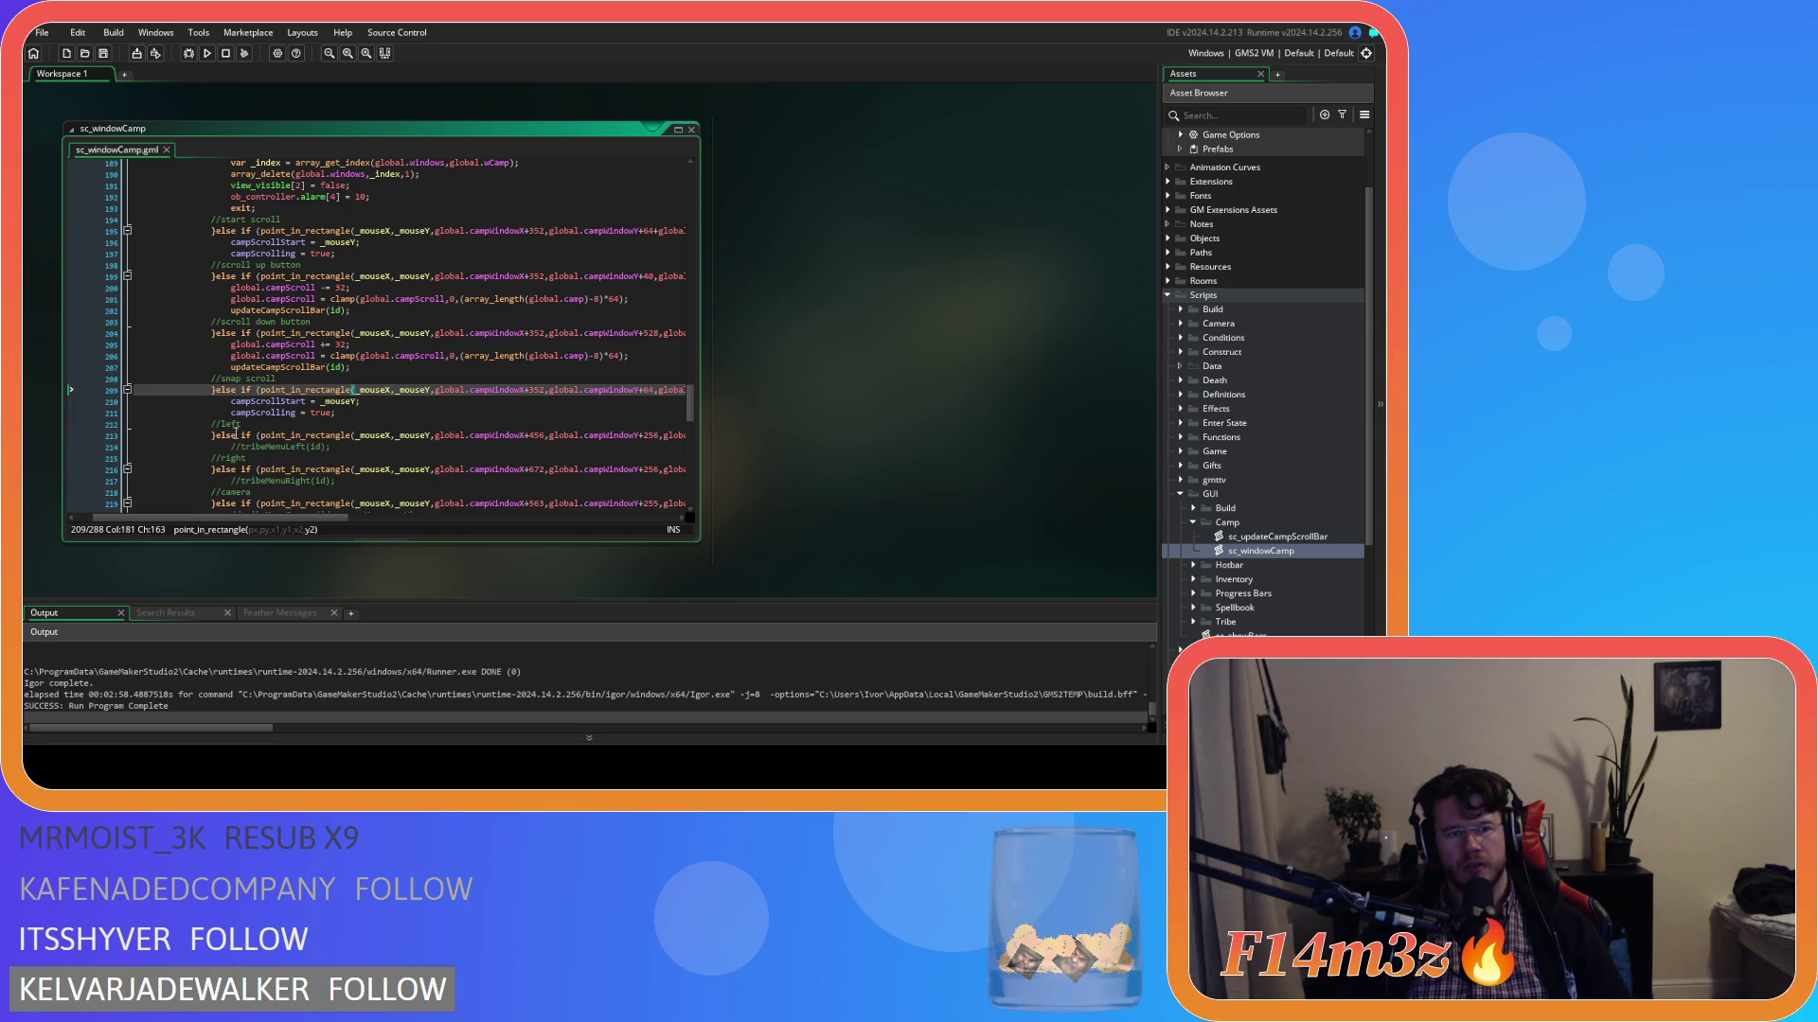
Duplicate the snap scroll block directly below the original.
{"action": "left_click_drag", "start_coordinate": [213, 435], "coordinate": [214, 392]}
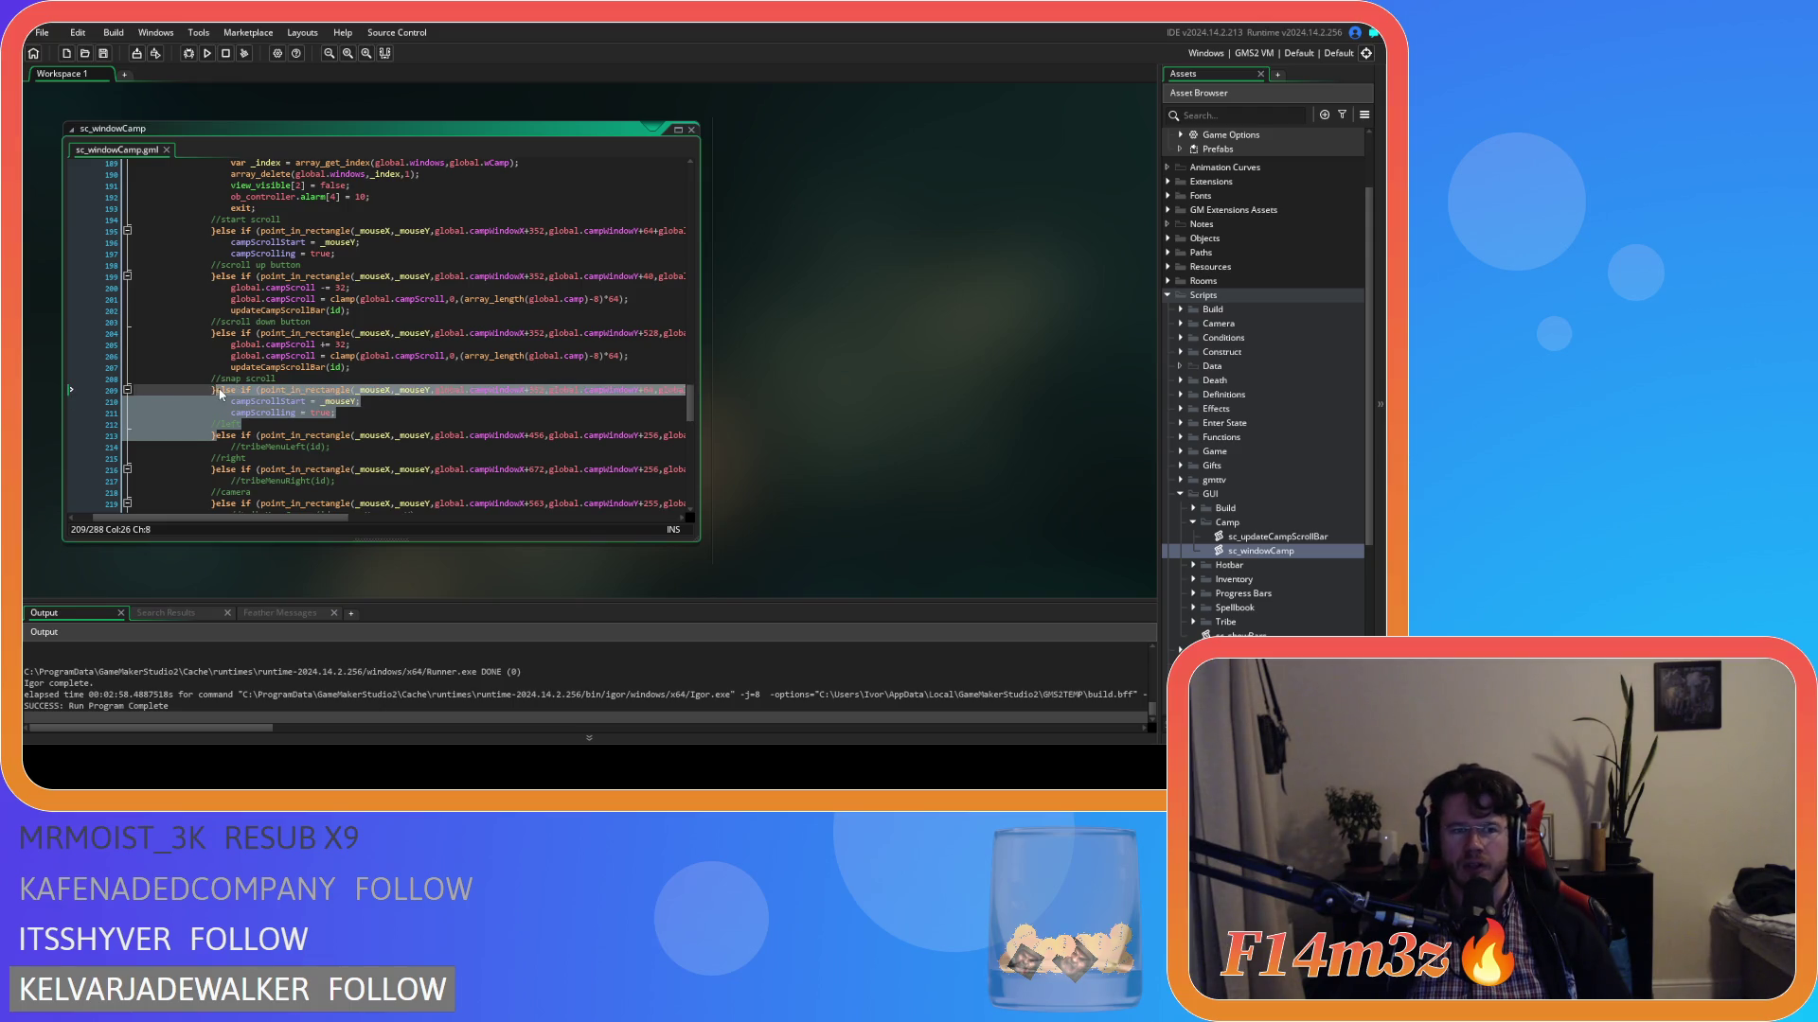
{"action": "left_click_drag", "start_coordinate": [214, 392], "coordinate": [219, 394]}
{"action": "left_click", "coordinate": [222, 437]}
{"action": "key", "text": "ctrl+v"}
Label the two blocks //snap scroll up and //snap scroll down, and save.
{"action": "double_click", "coordinate": [230, 423]}
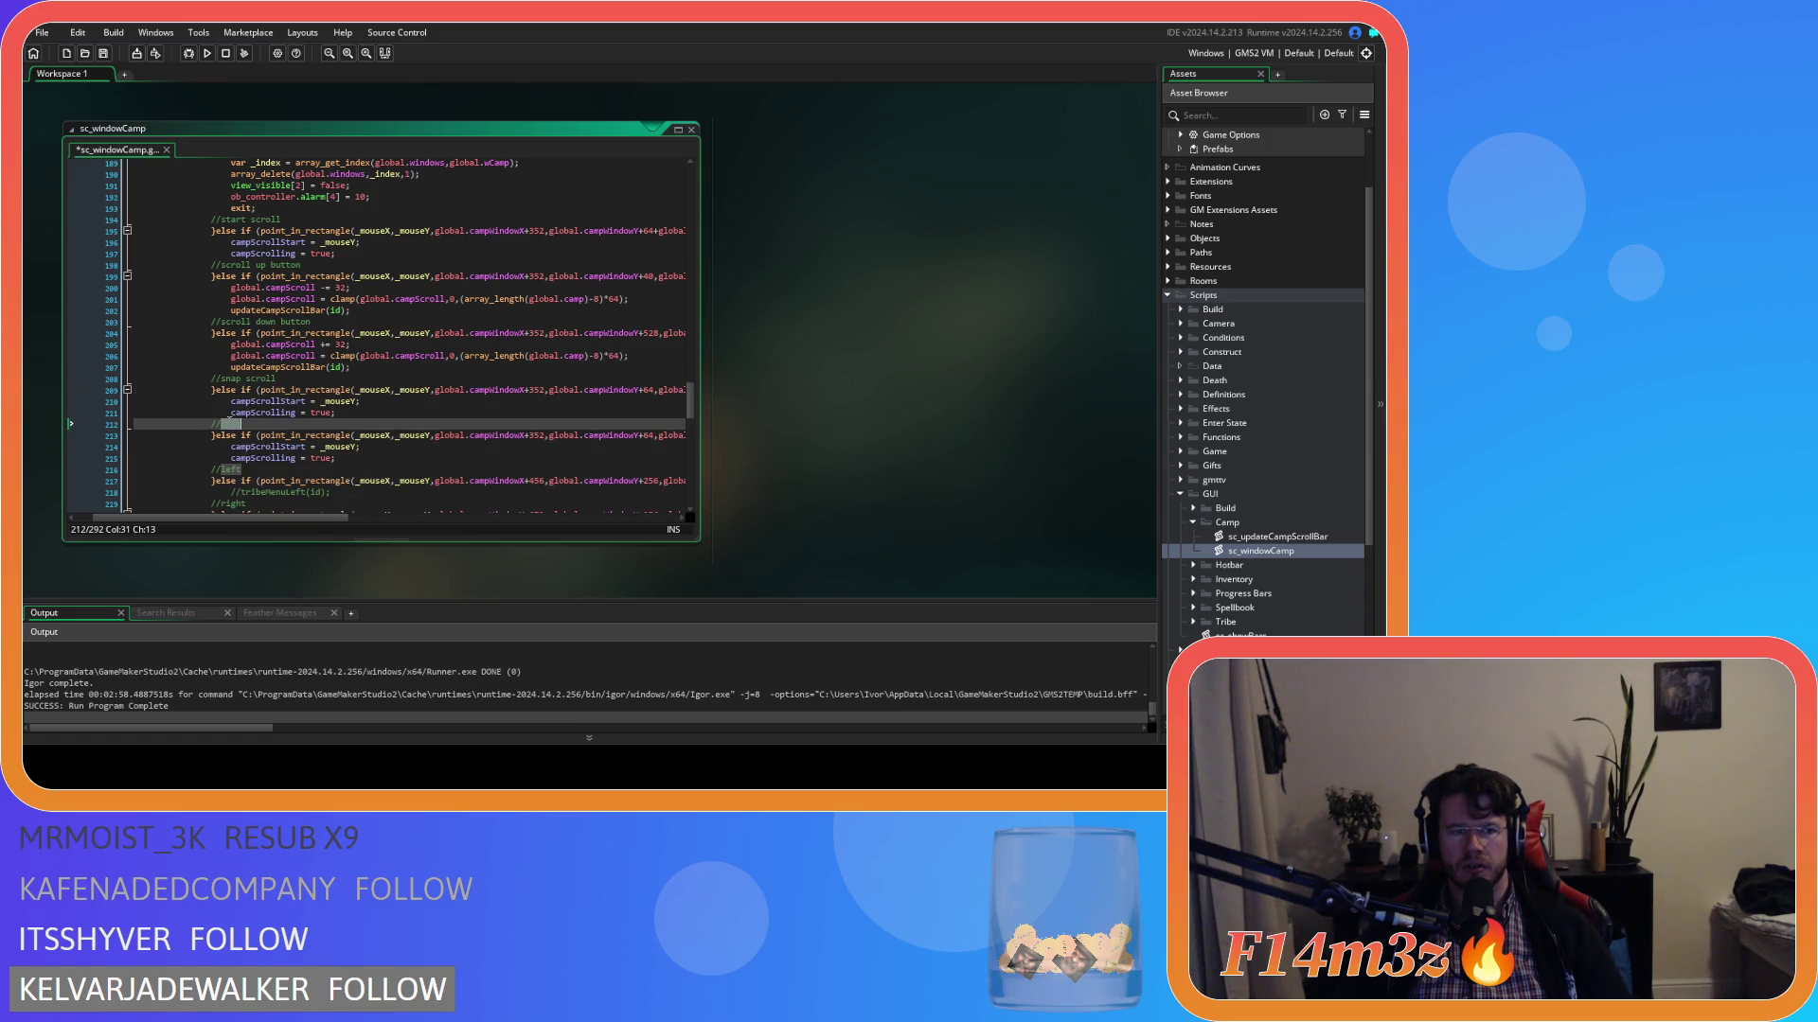
{"action": "left_click", "coordinate": [277, 380]}
{"action": "type", "text": "up"}
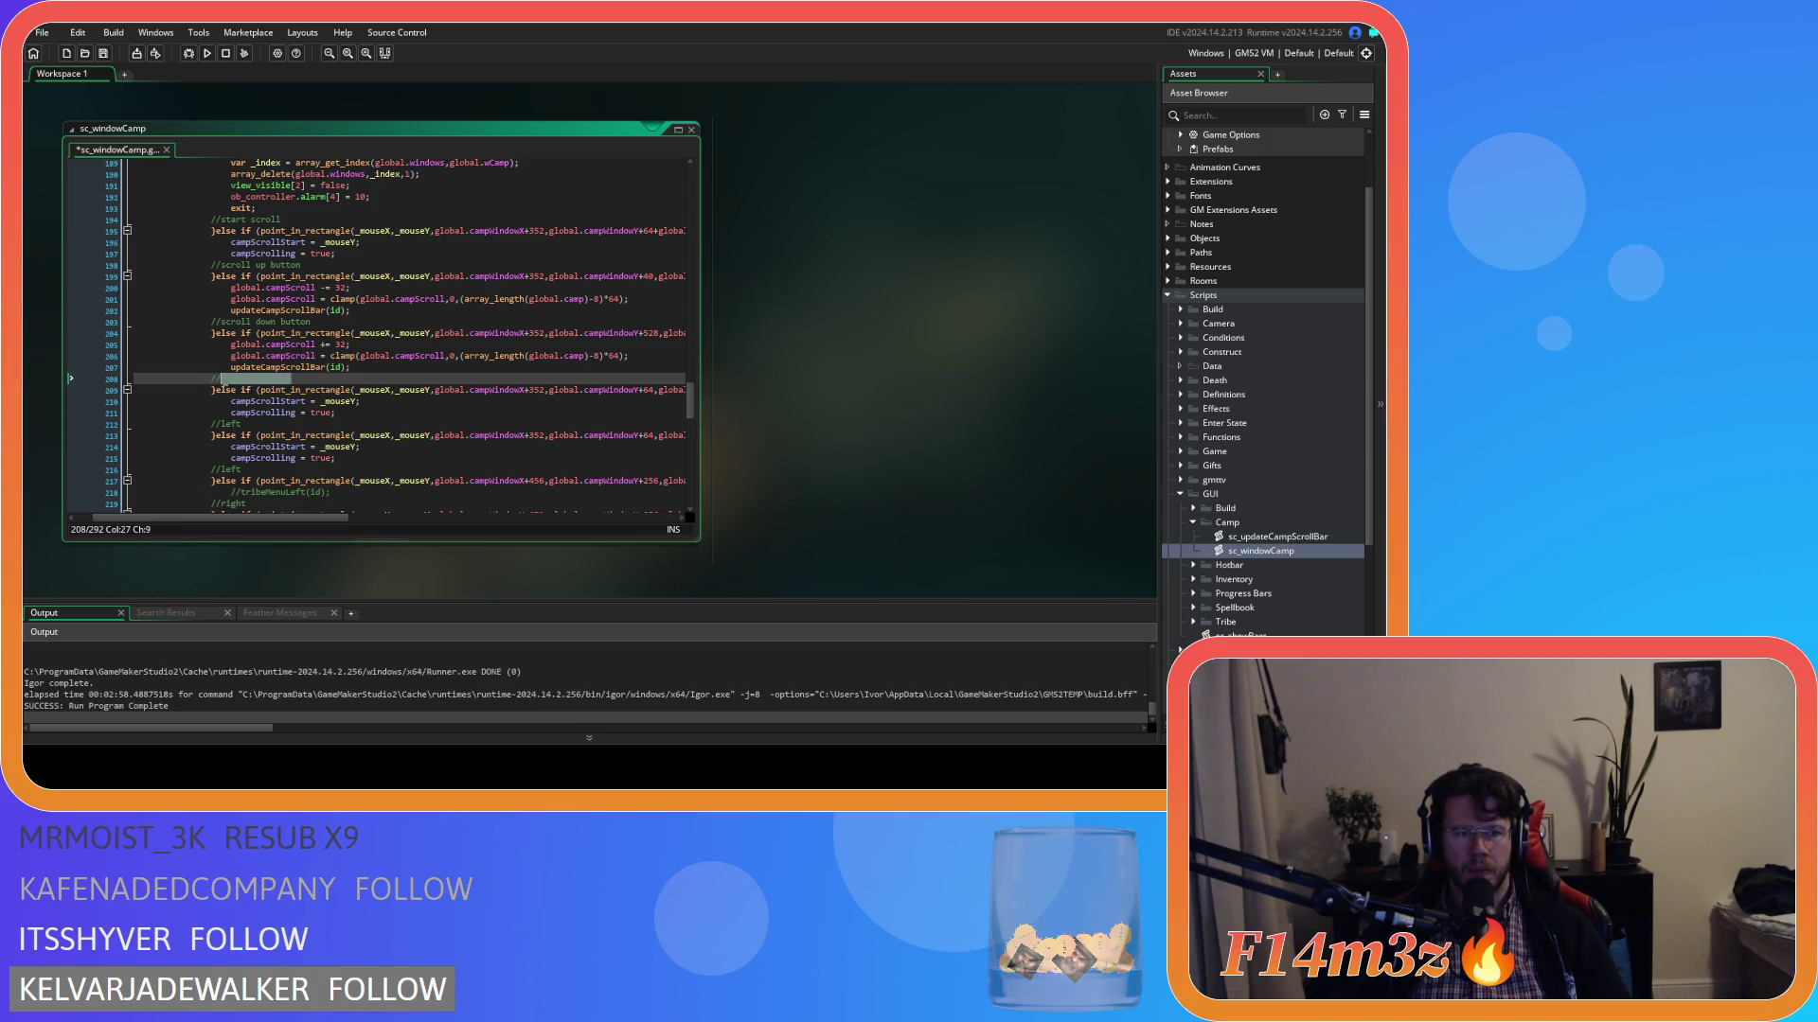
{"action": "double_click", "coordinate": [251, 426]}
{"action": "type", "text": "snap scroll up"}
{"action": "key", "text": "BackSpace"}
{"action": "key", "text": "BackSpace"}
{"action": "type", "text": "do"}
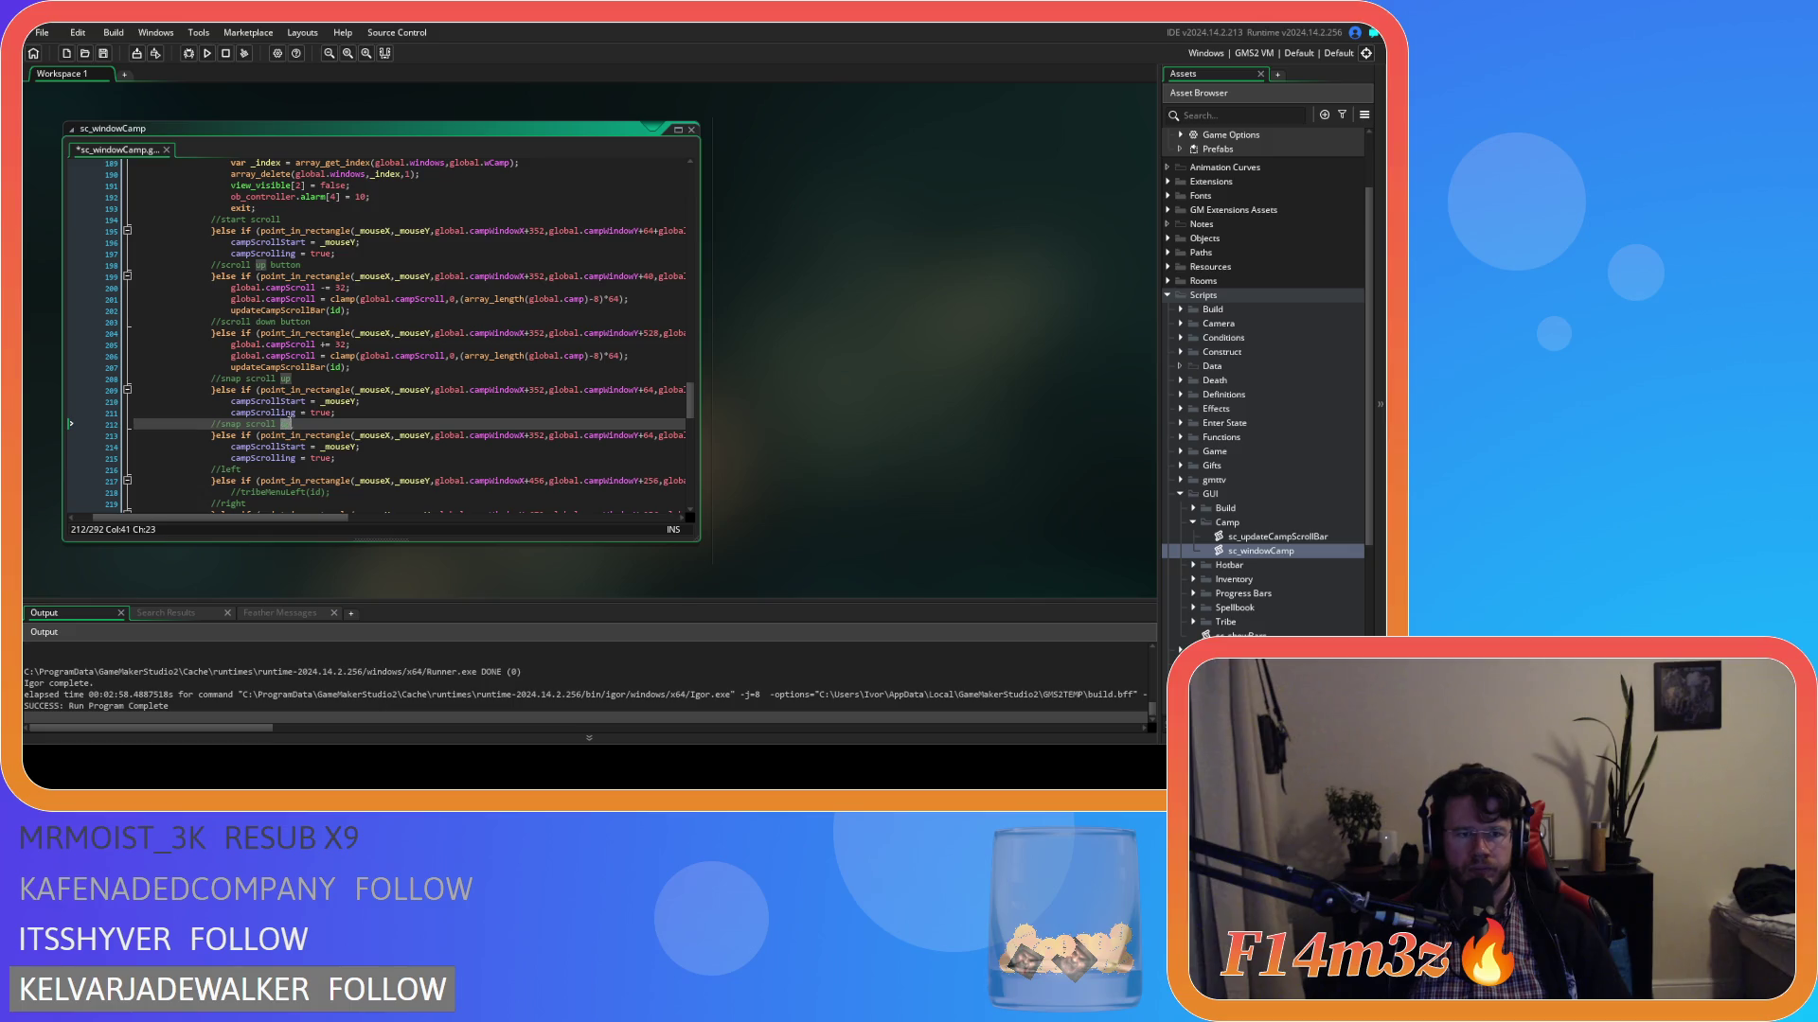
{"action": "type", "text": "wn"}
{"action": "key", "text": "ctrl+s"}
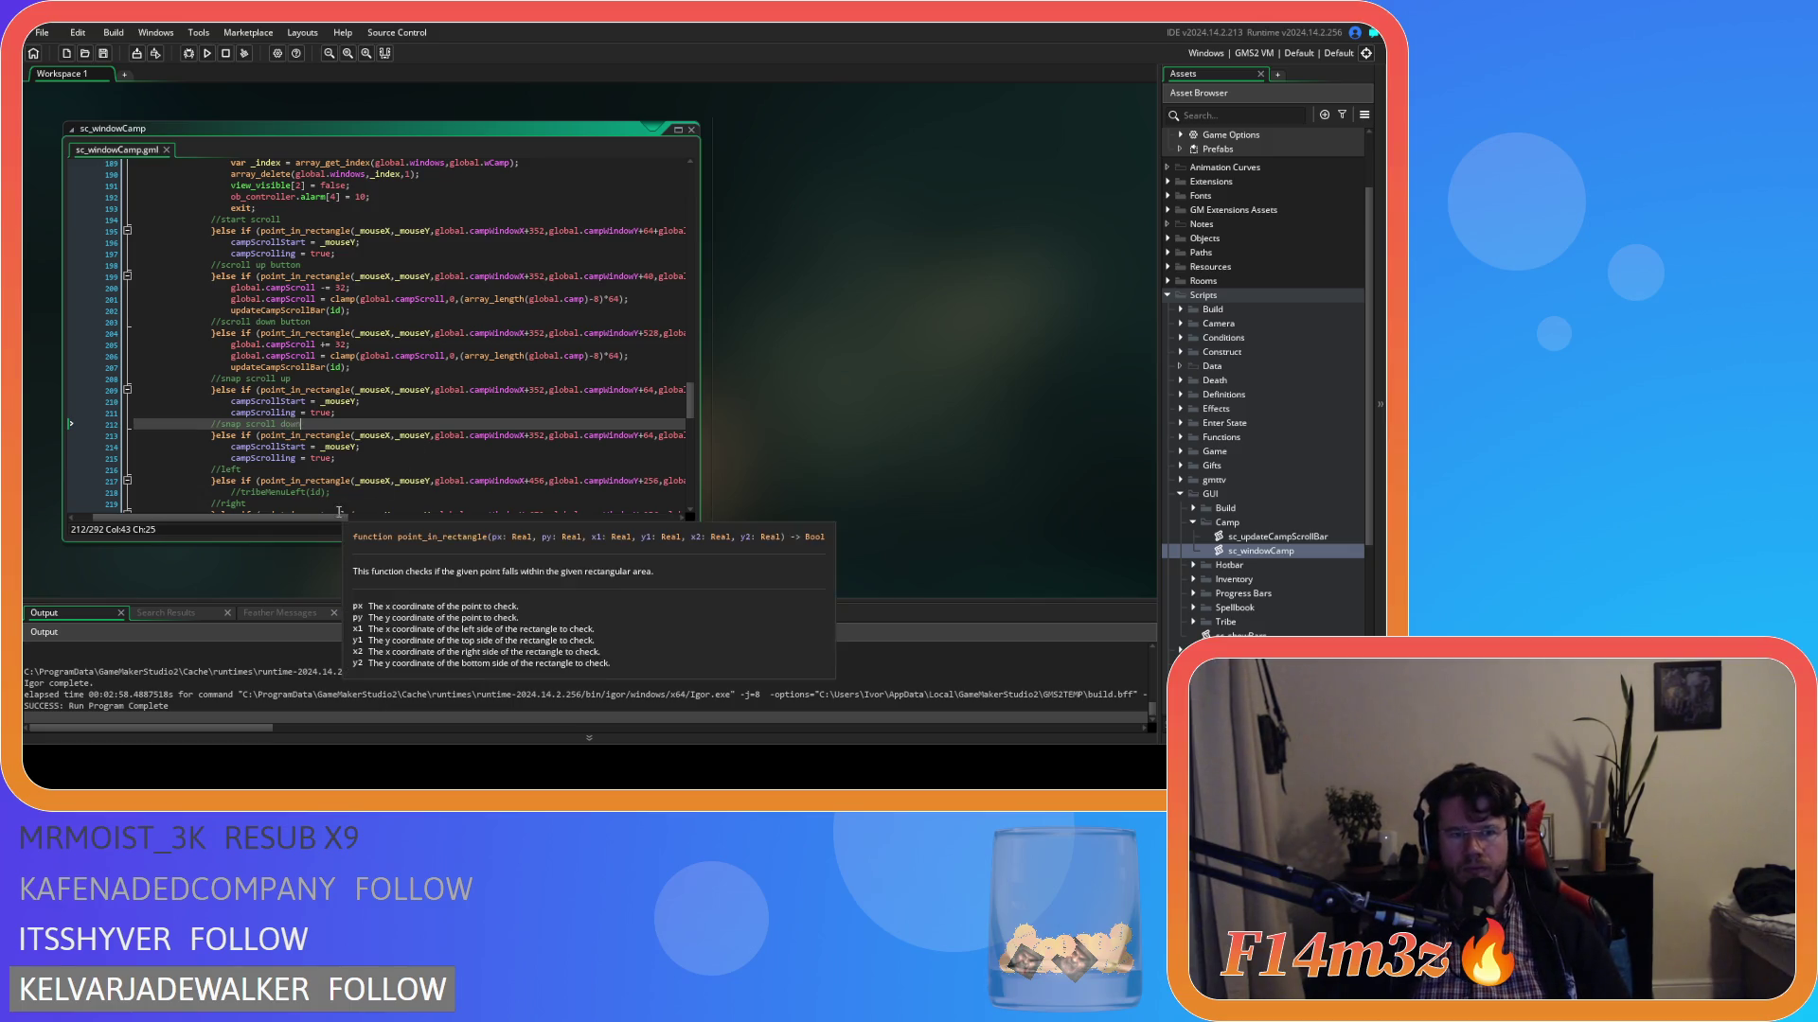
{"action": "left_click_drag", "start_coordinate": [337, 517], "coordinate": [445, 504]}
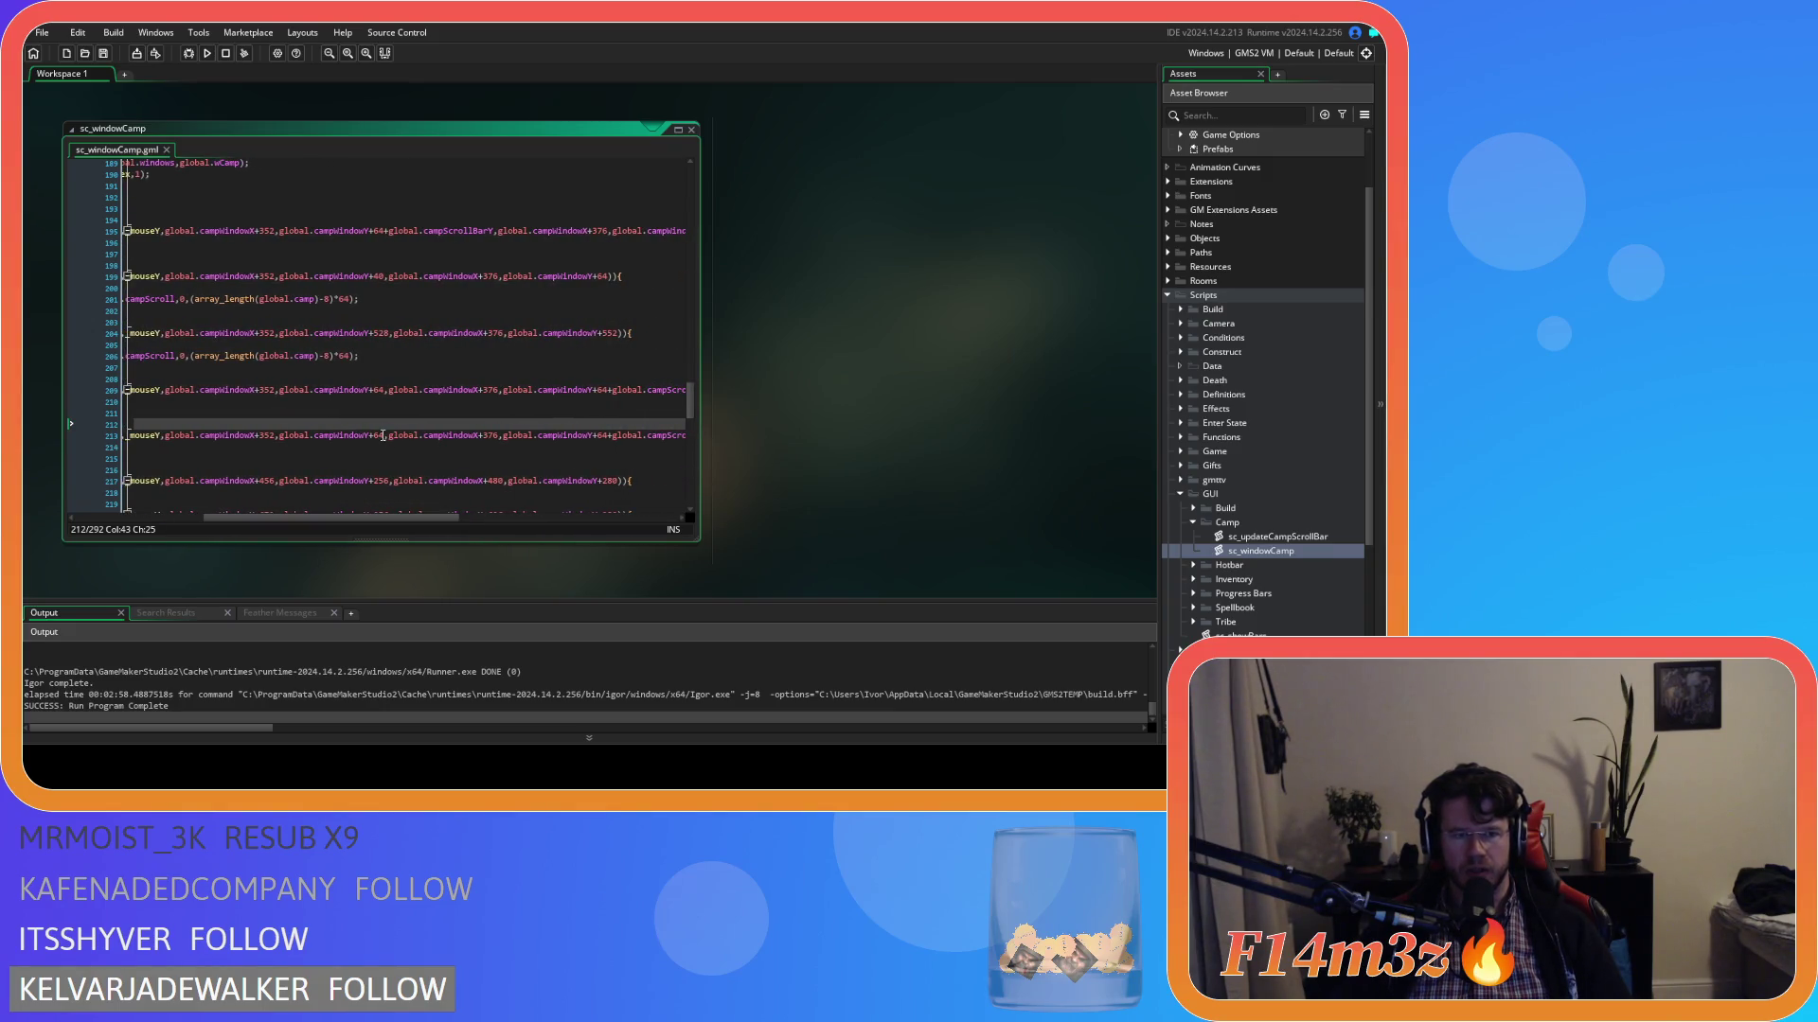
Append +global.campScrollBarY+global.campScrollBarHeight to the y1 argument of line 213's rectangle check.
{"action": "left_click", "coordinate": [386, 436]}
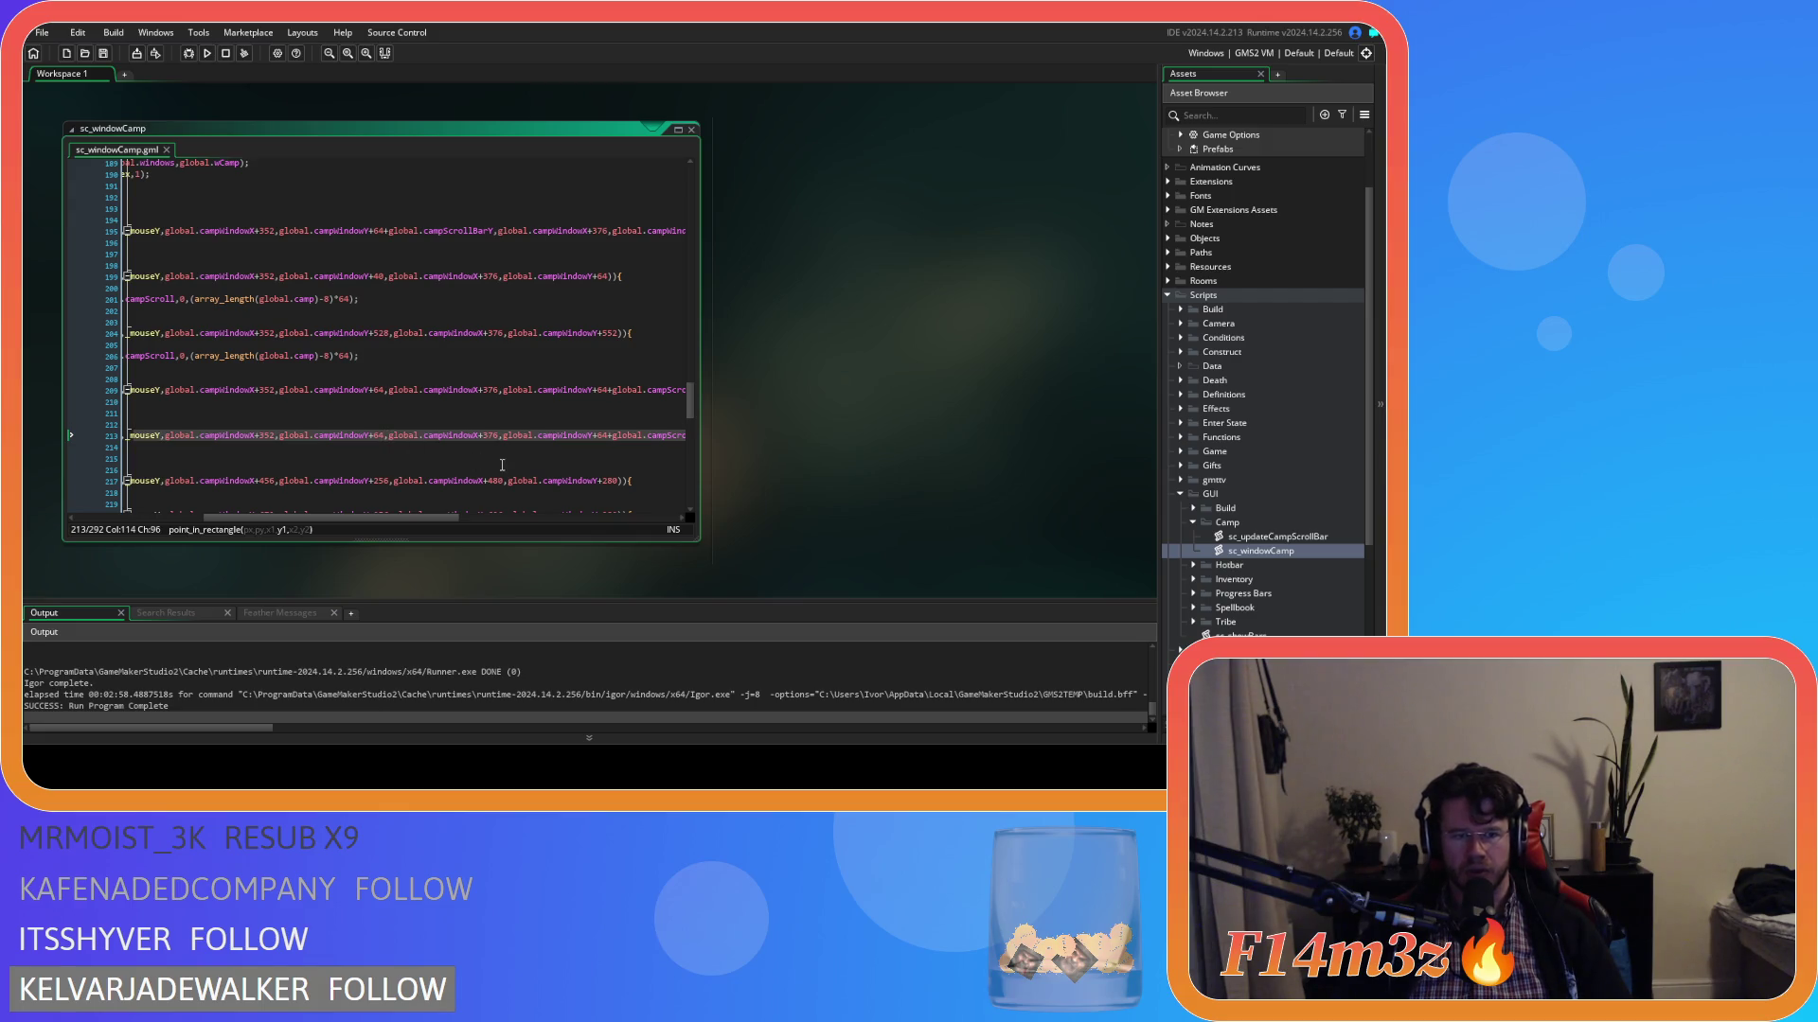
{"action": "type", "text": "+global."}
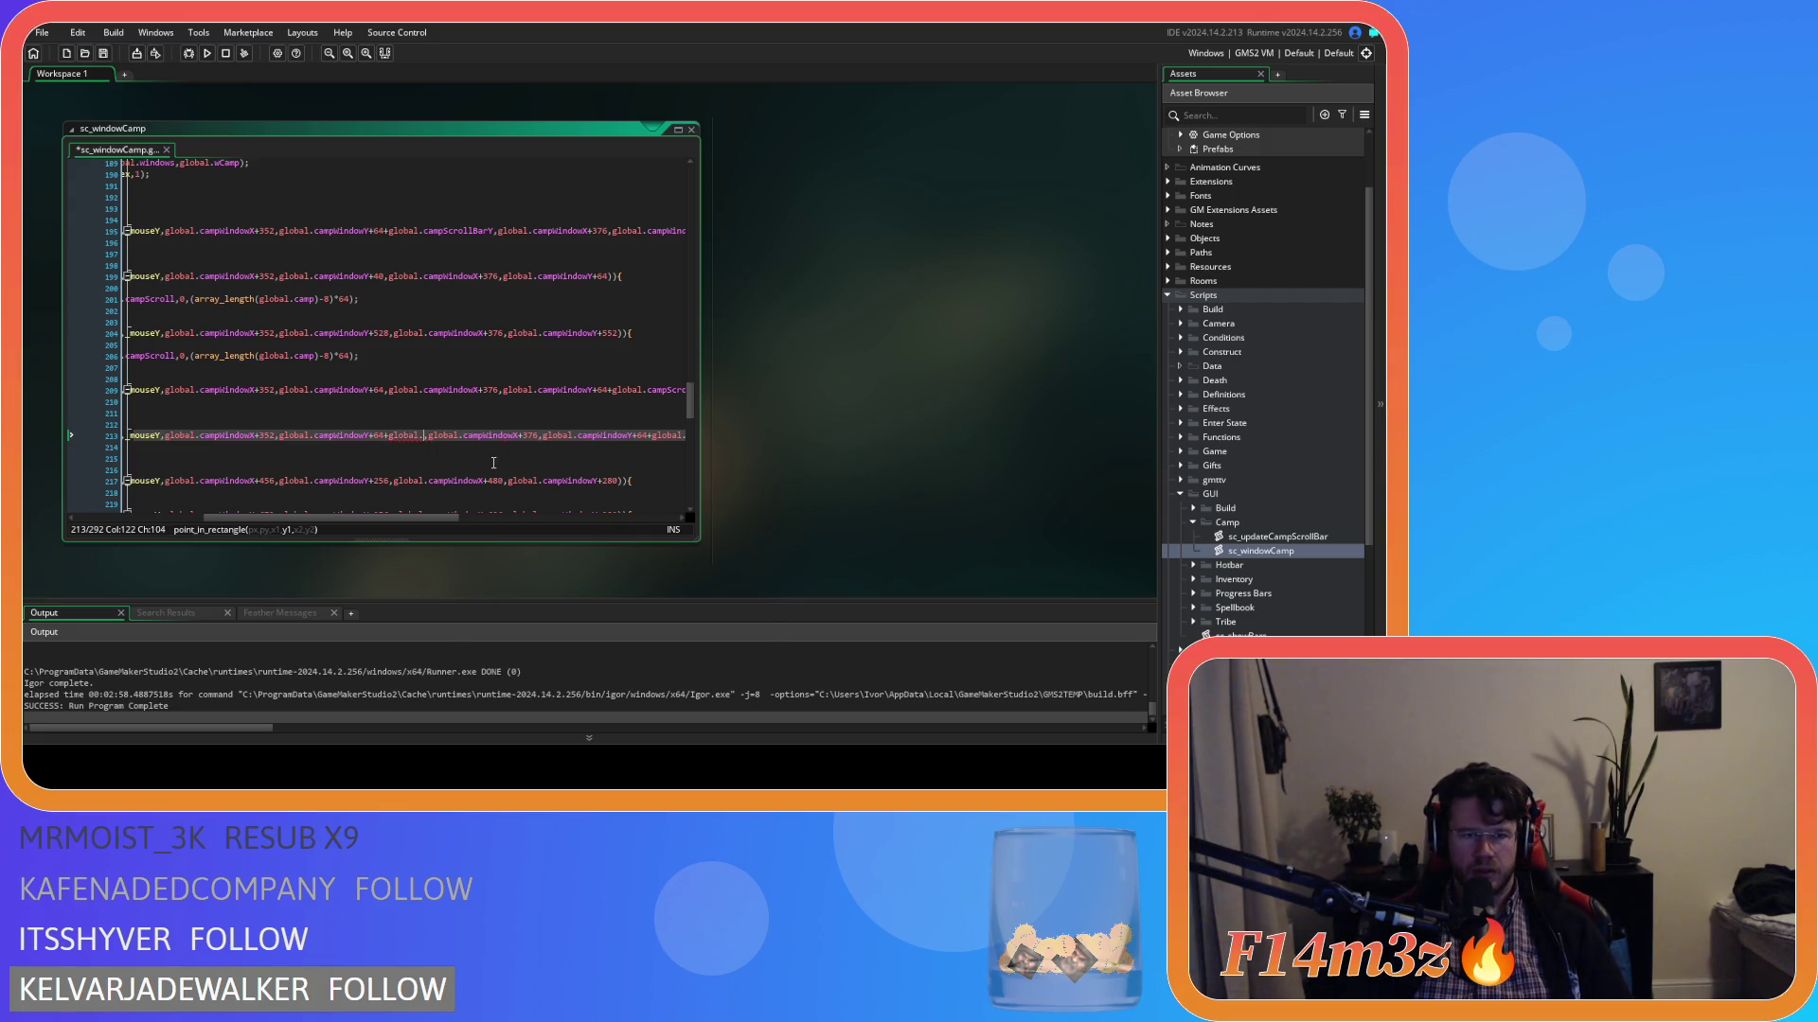
{"action": "type", "text": "camp"}
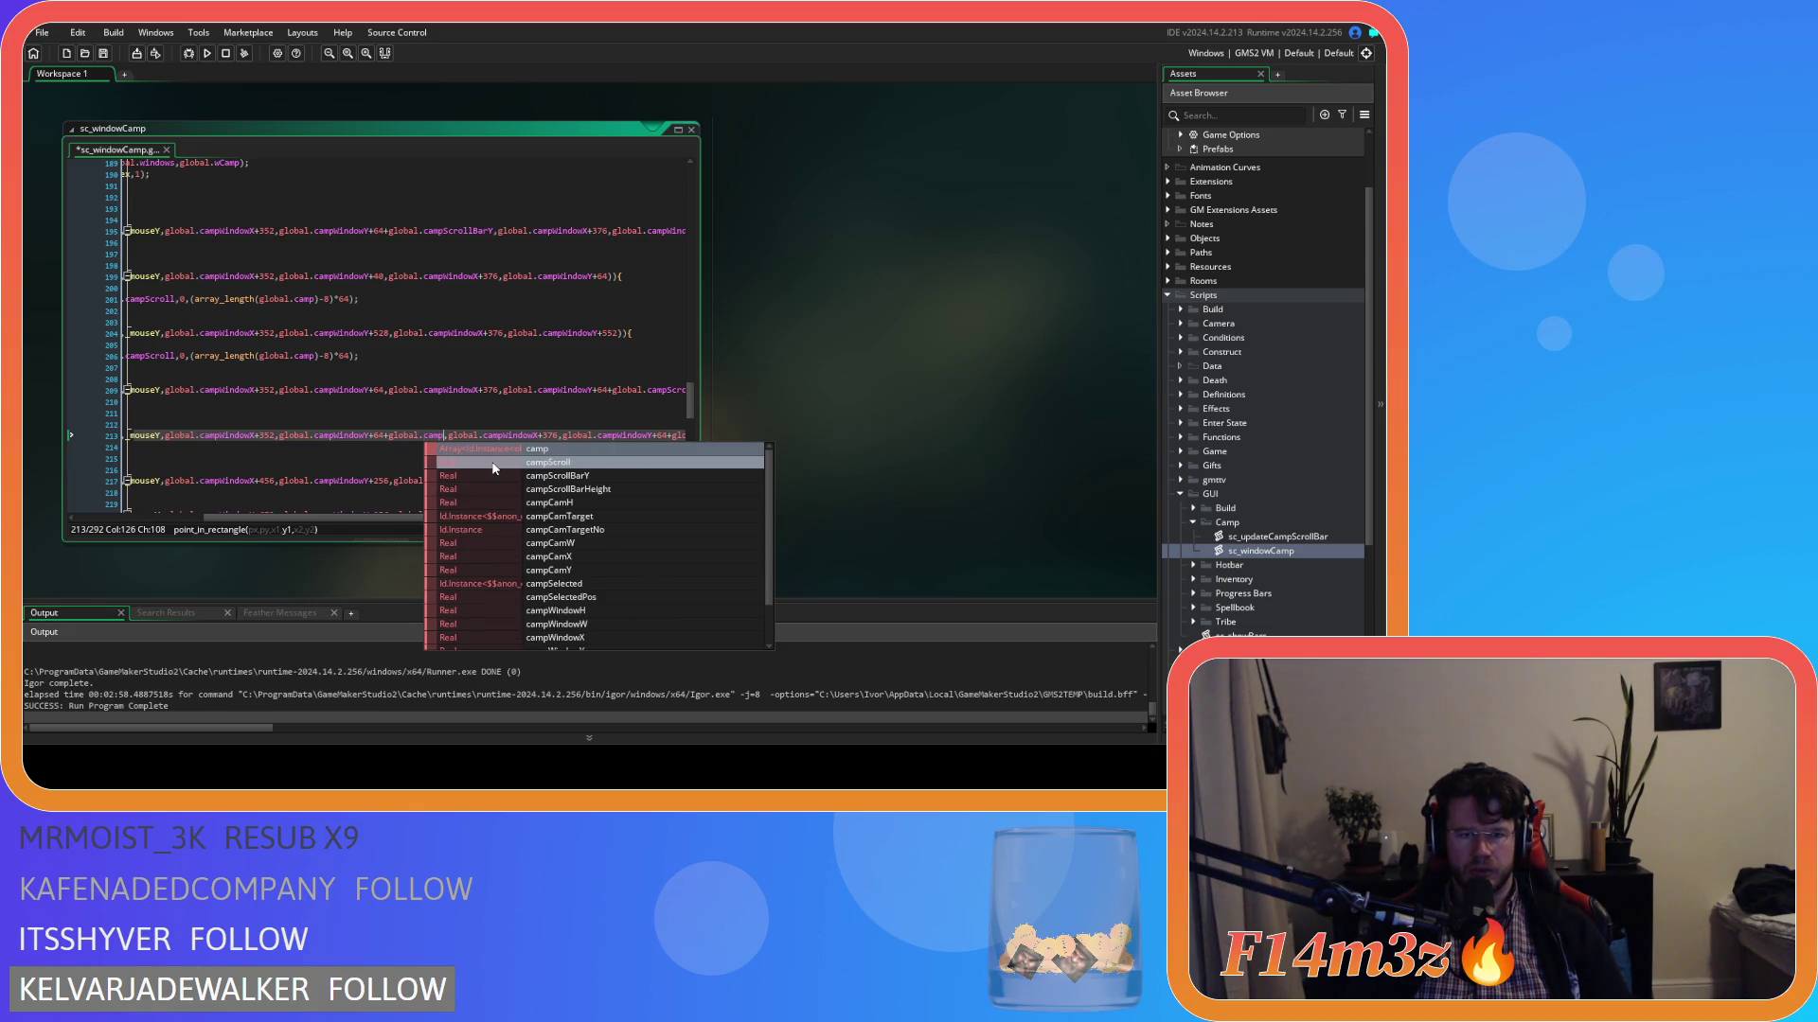
{"action": "key", "text": "Down"}
{"action": "key", "text": "Return"}
{"action": "type", "text": "+"}
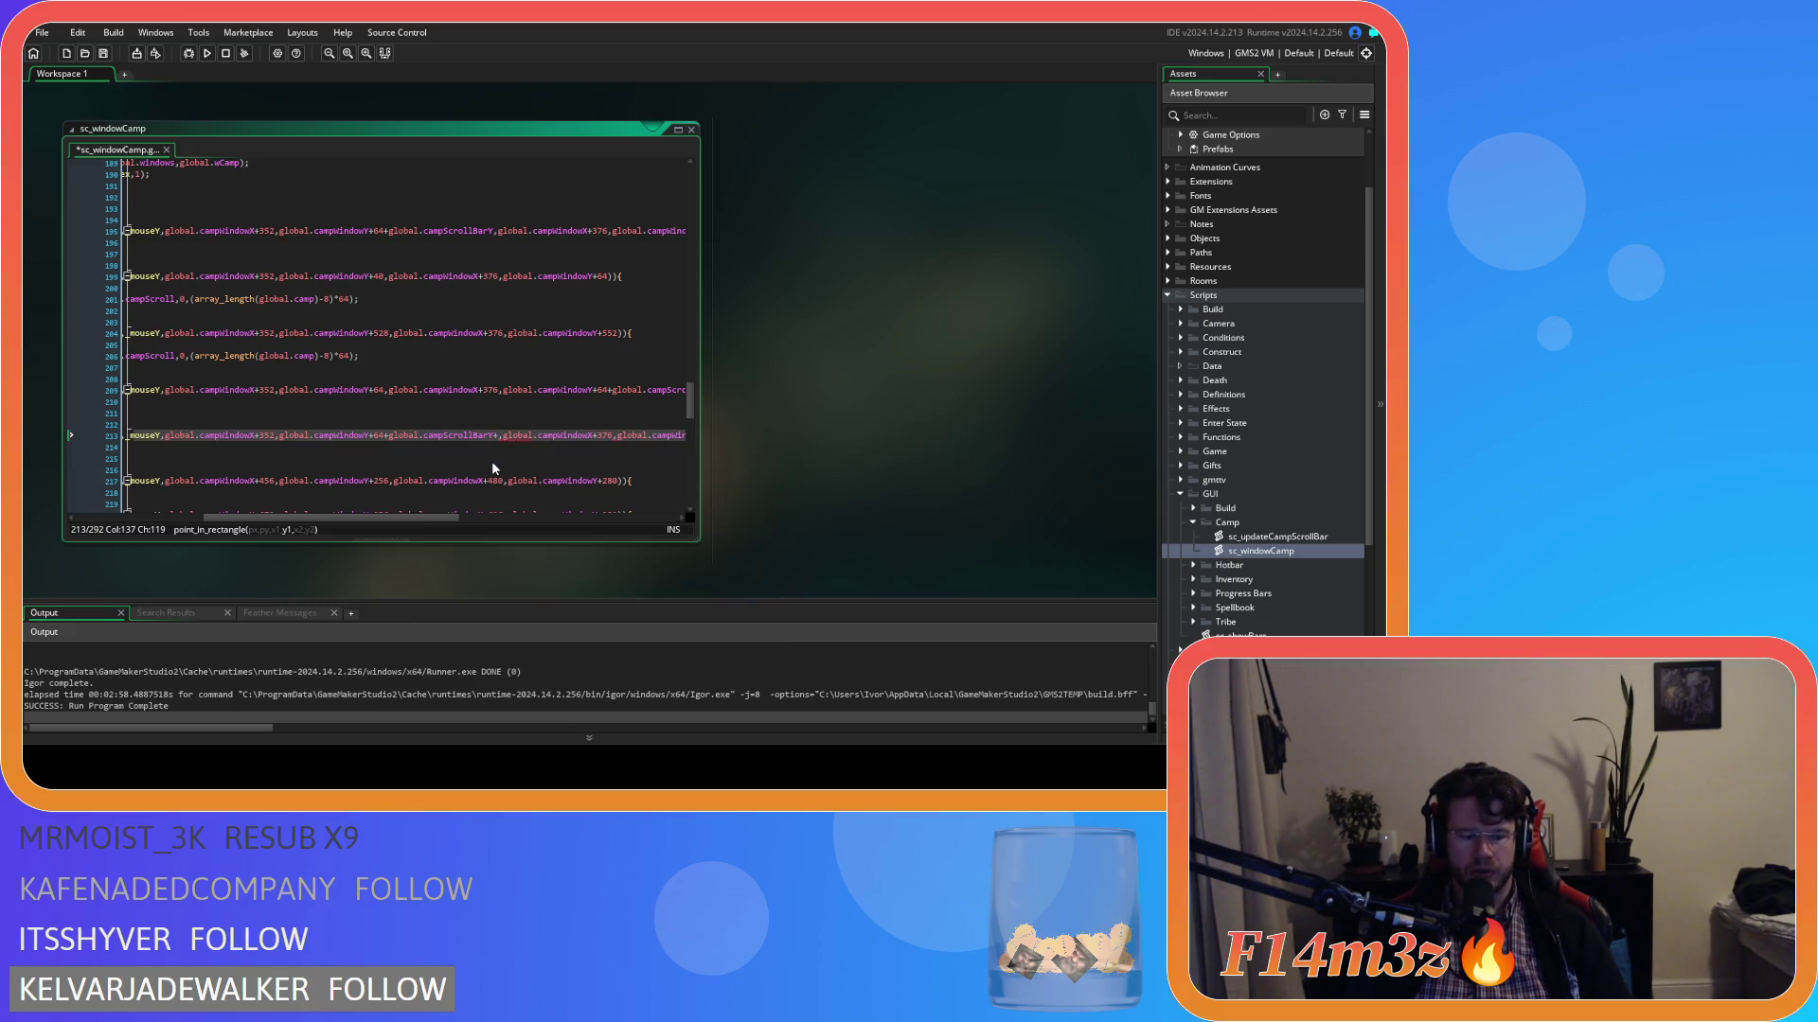
{"action": "type", "text": "global.camp"}
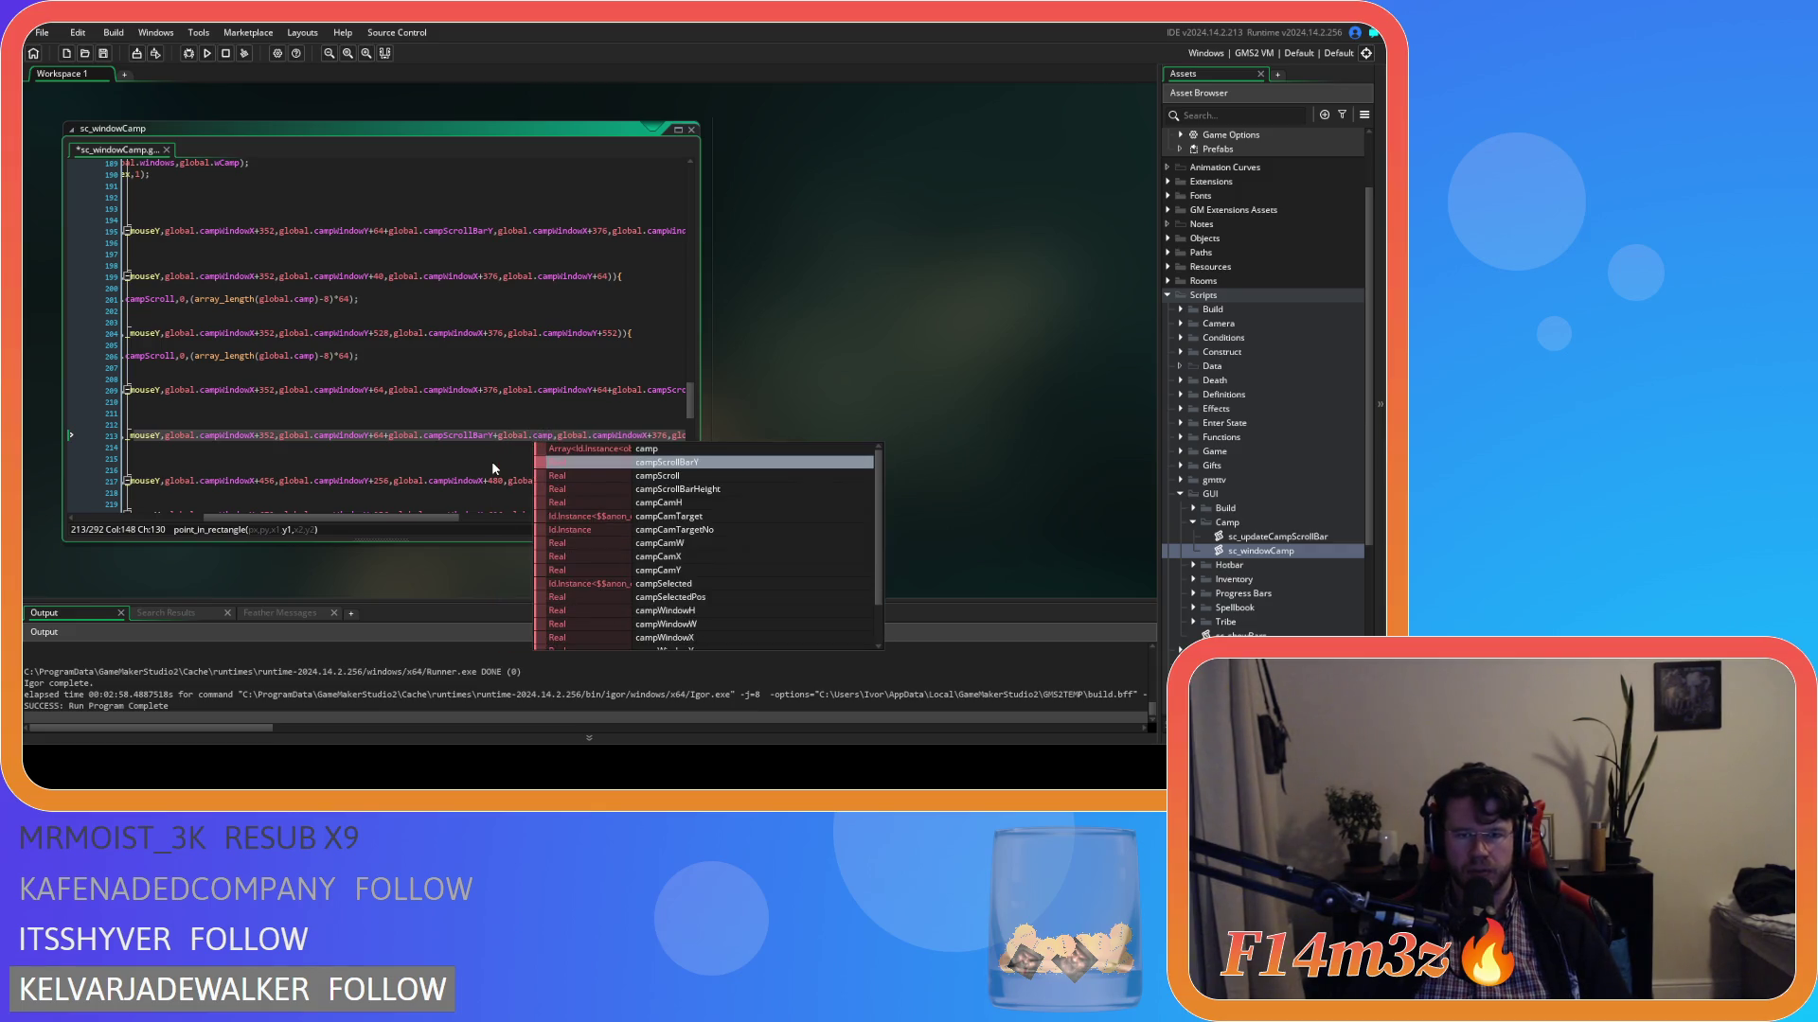
{"action": "key", "text": "Down"}
{"action": "key", "text": "Return"}
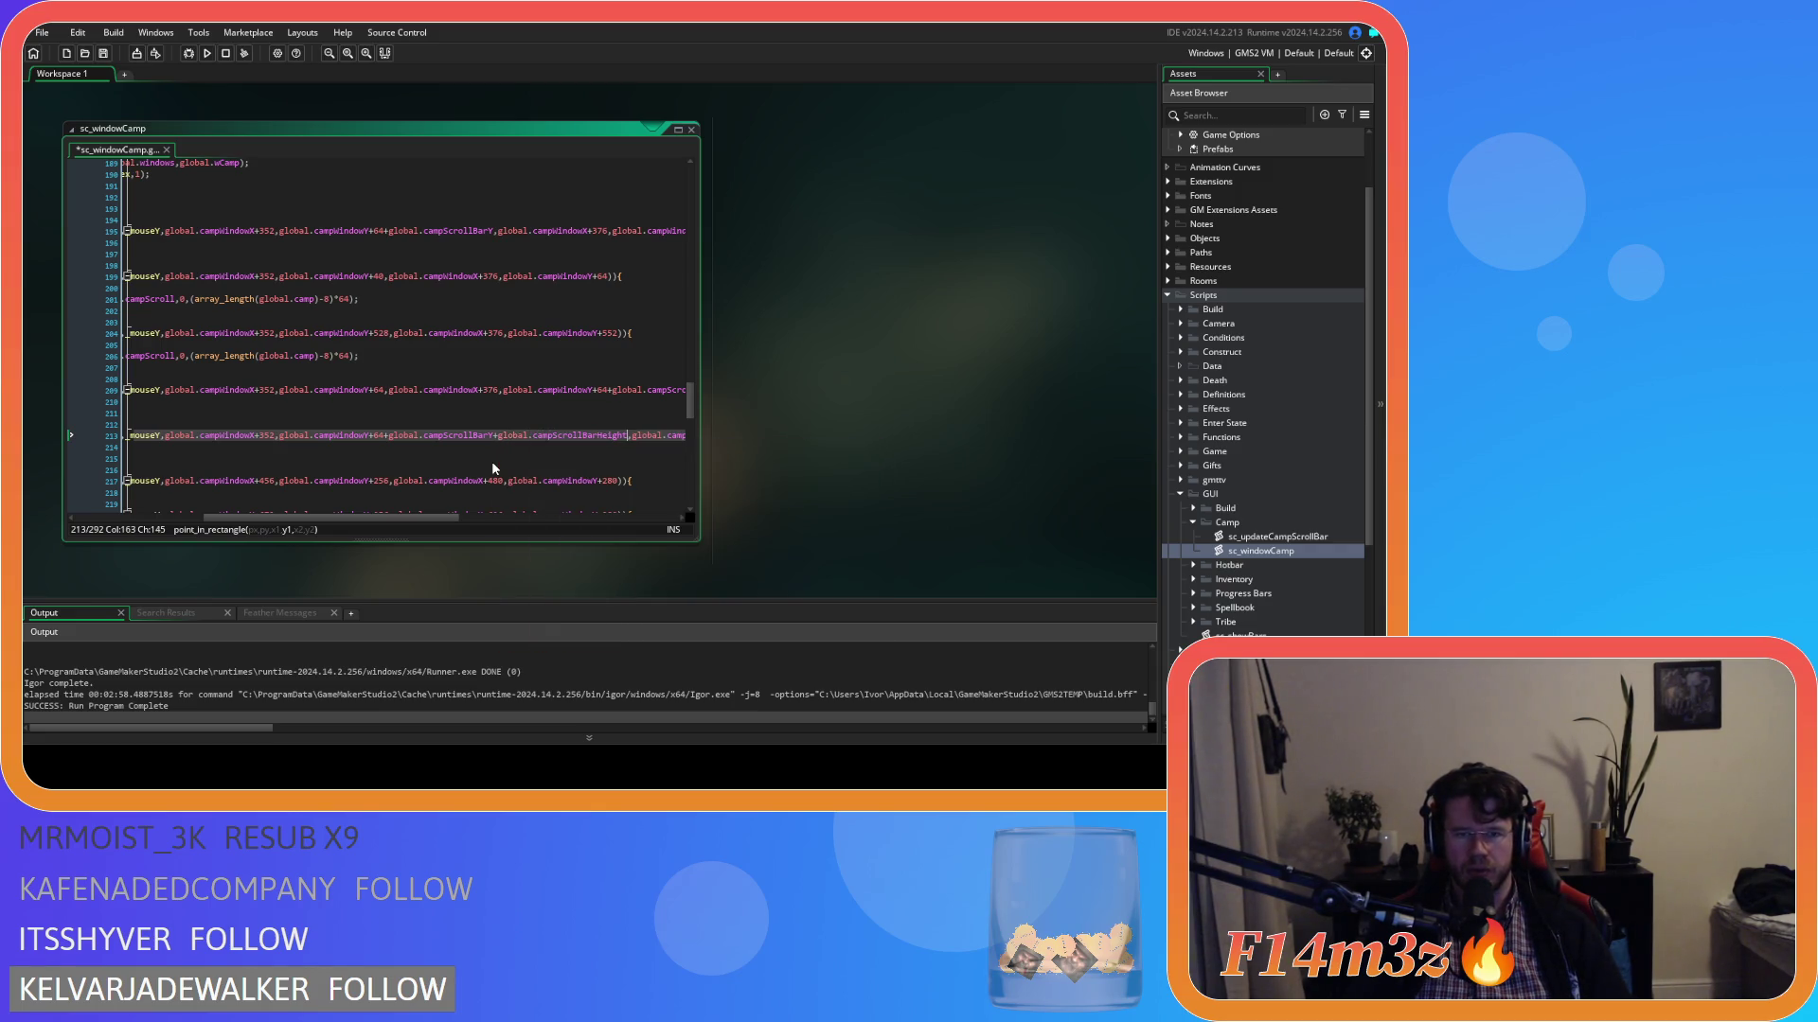
{"action": "left_click_drag", "start_coordinate": [418, 519], "coordinate": [596, 512]}
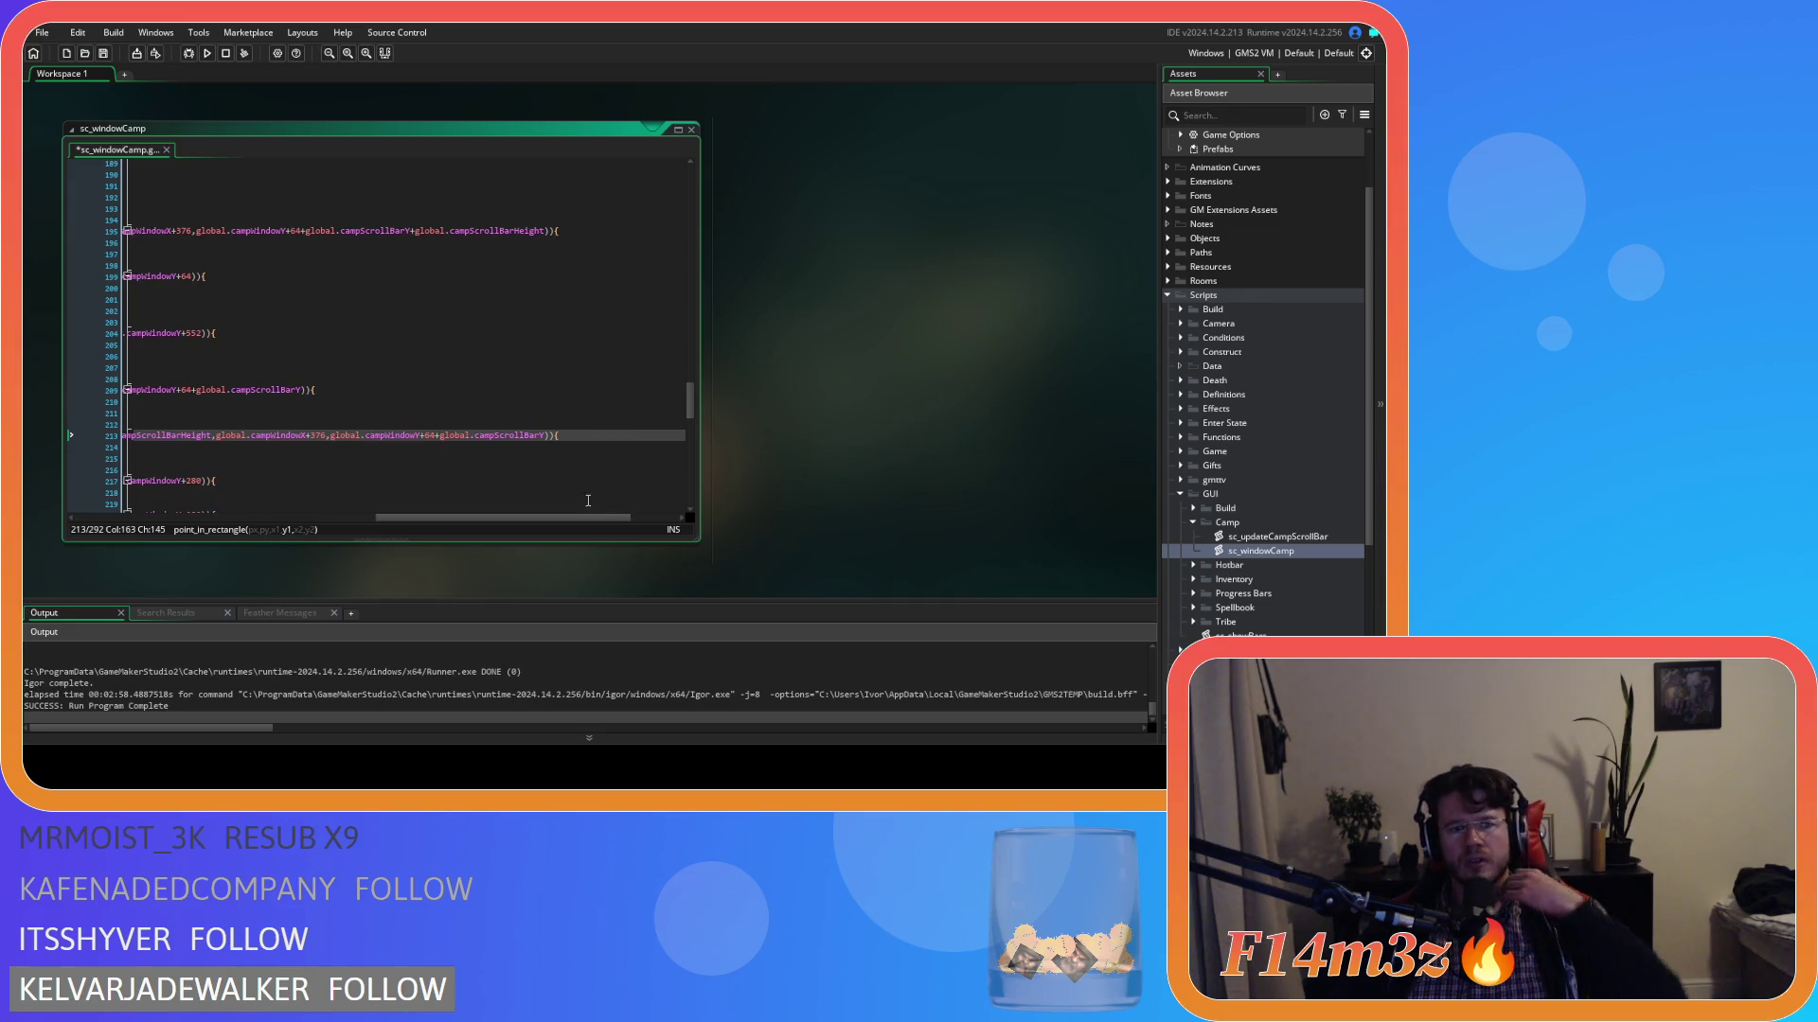
{"action": "left_click_drag", "start_coordinate": [543, 440], "coordinate": [433, 444]}
{"action": "left_click", "coordinate": [537, 439]}
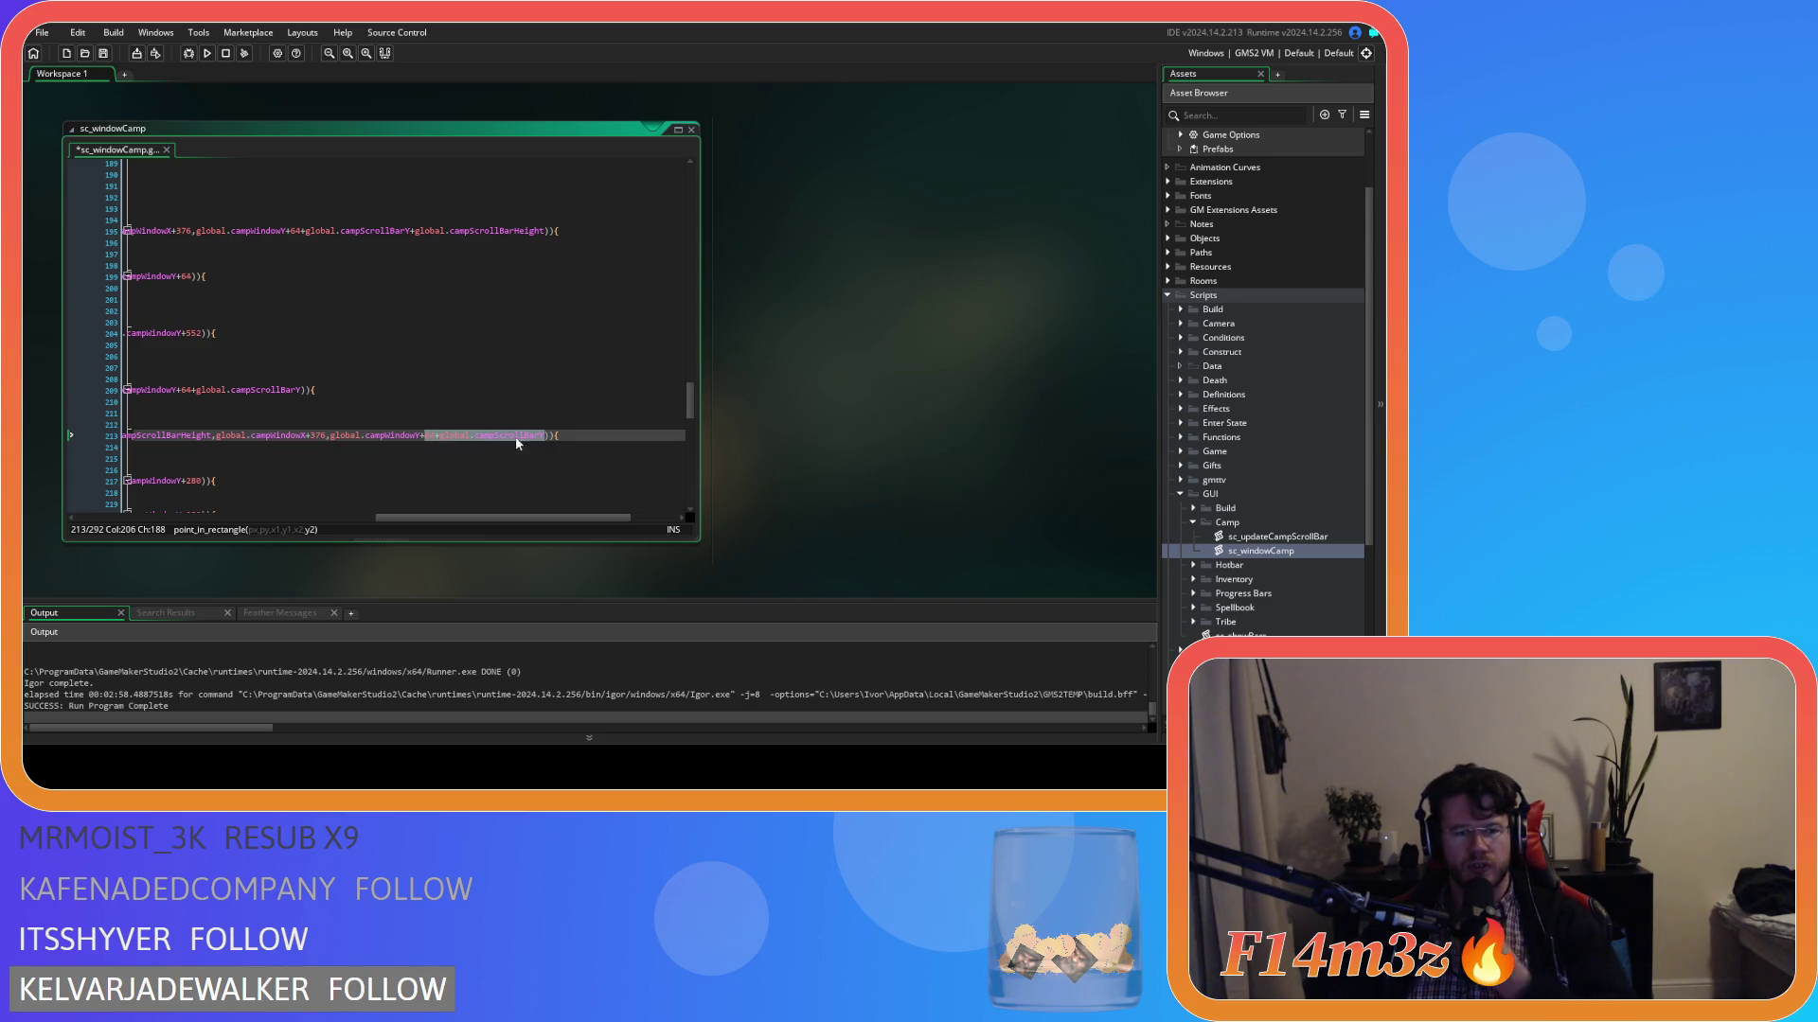
{"action": "left_click_drag", "start_coordinate": [536, 519], "coordinate": [312, 496]}
{"action": "scroll", "coordinate": [333, 453], "scroll_direction": "up", "scroll_amount": 5}
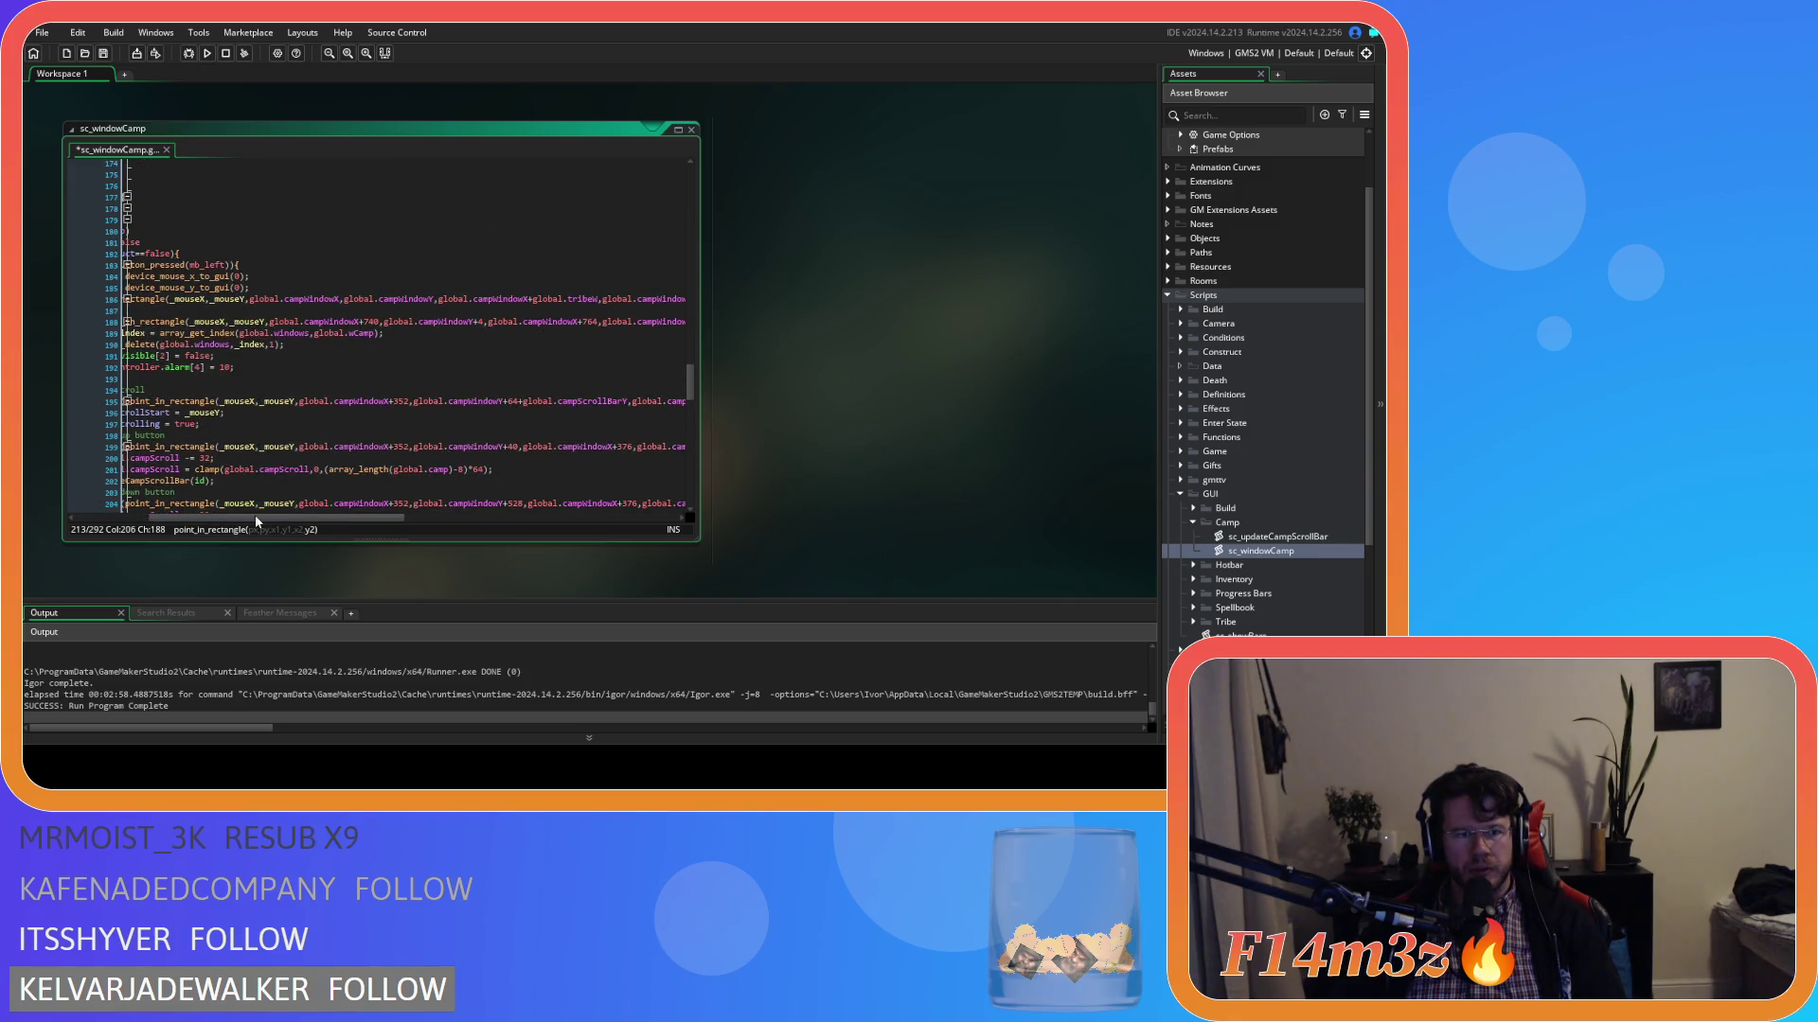
{"action": "mouse_move", "coordinate": [255, 518]}
{"action": "left_mouse_down"}
{"action": "mouse_move", "coordinate": [177, 514]}
{"action": "mouse_move", "coordinate": [346, 526]}
{"action": "mouse_move", "coordinate": [224, 514]}
{"action": "left_mouse_up"}
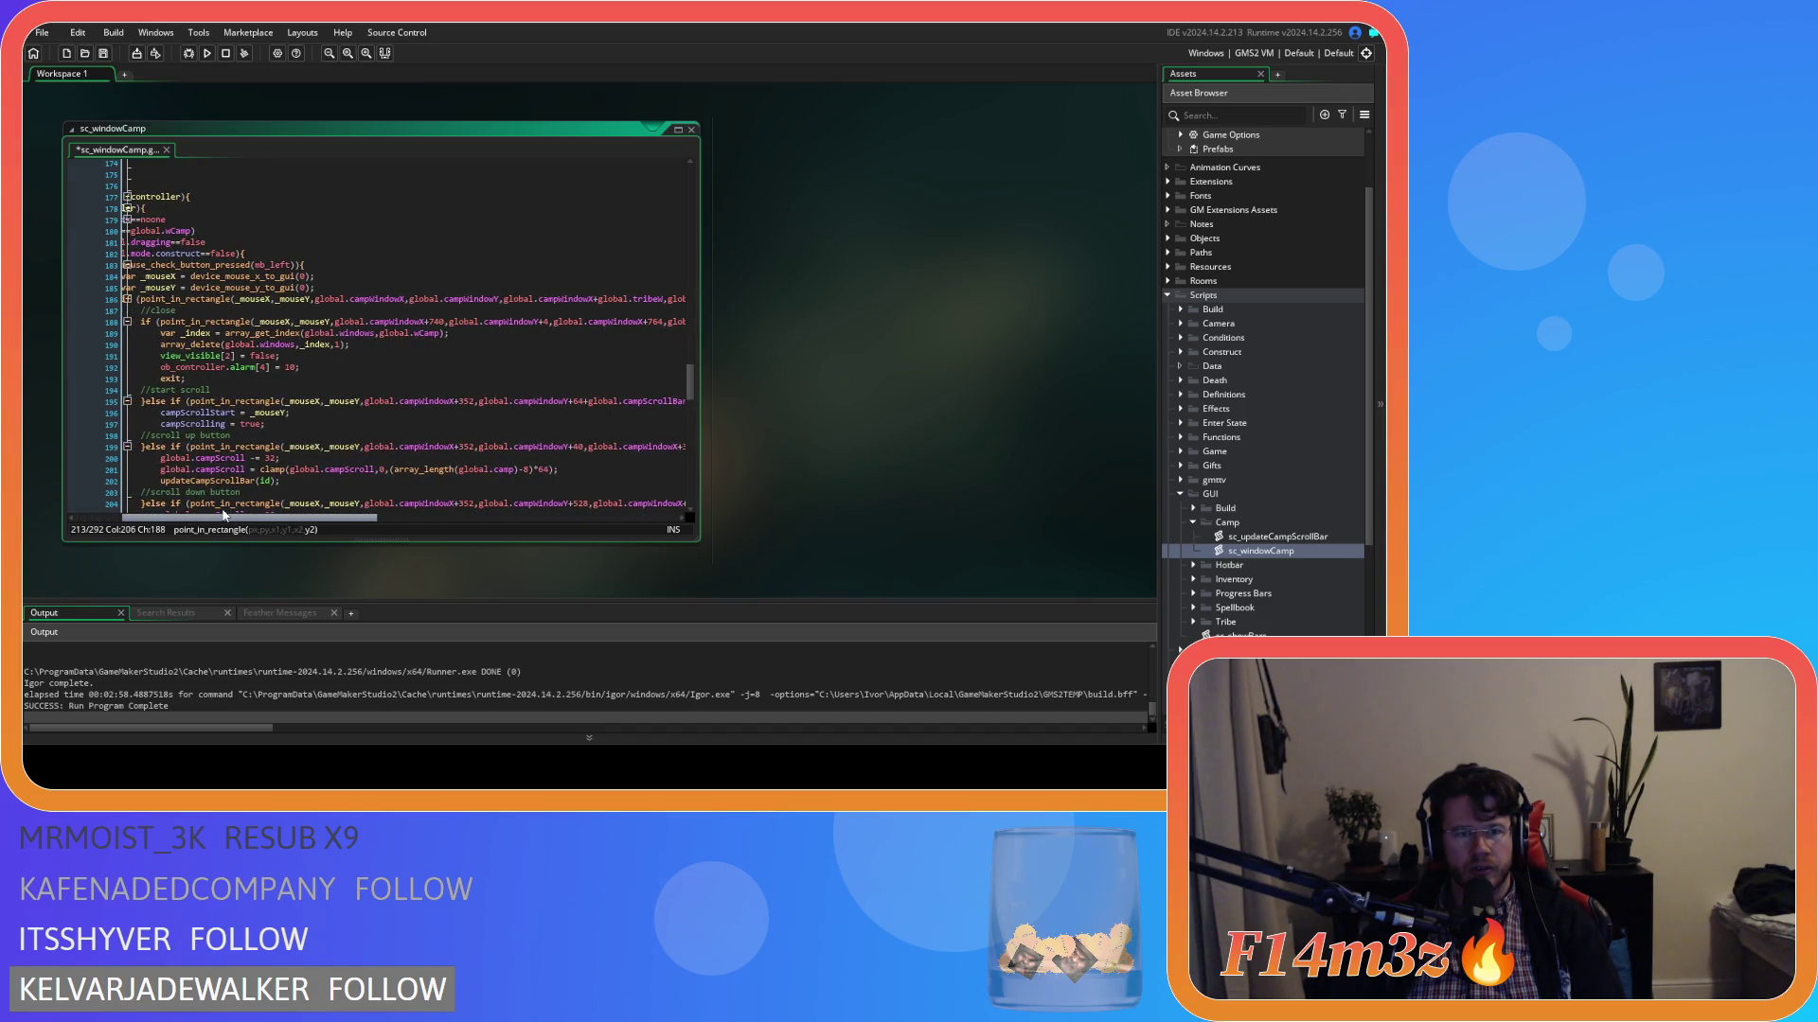
{"action": "scroll", "coordinate": [415, 424], "scroll_direction": "up", "scroll_amount": 9}
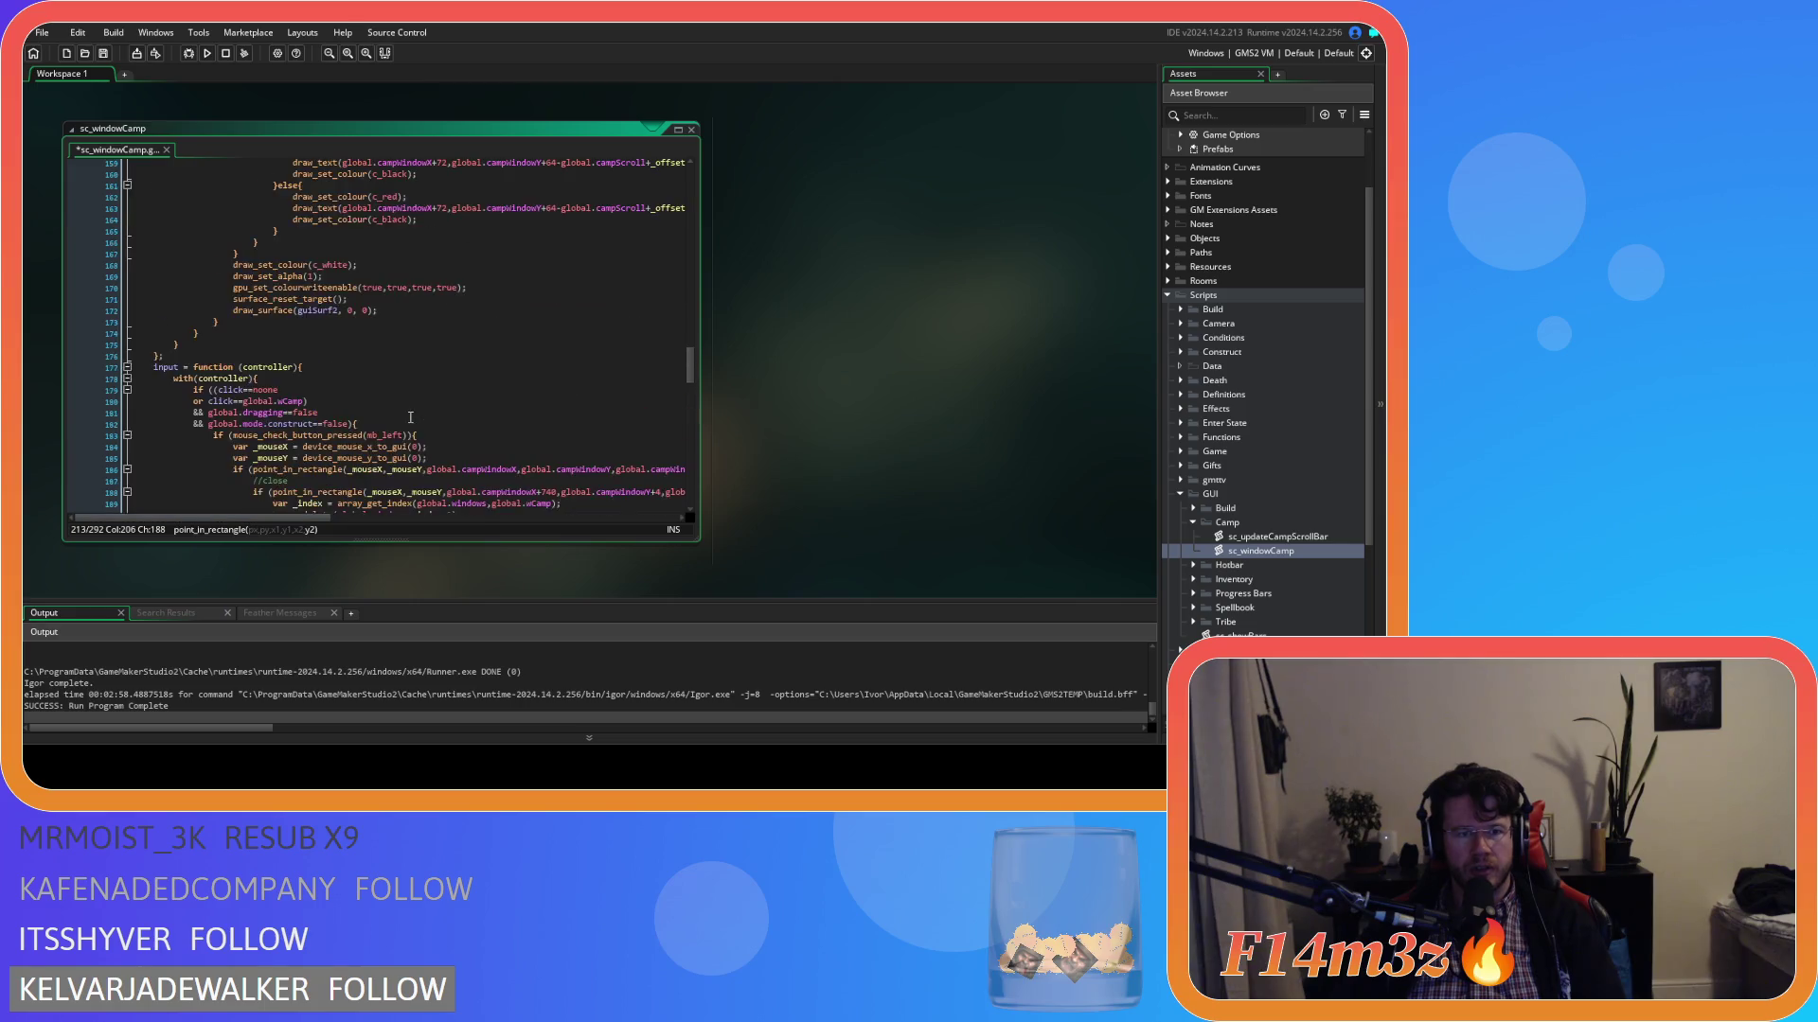
{"action": "scroll", "coordinate": [414, 426], "scroll_direction": "up", "scroll_amount": 20}
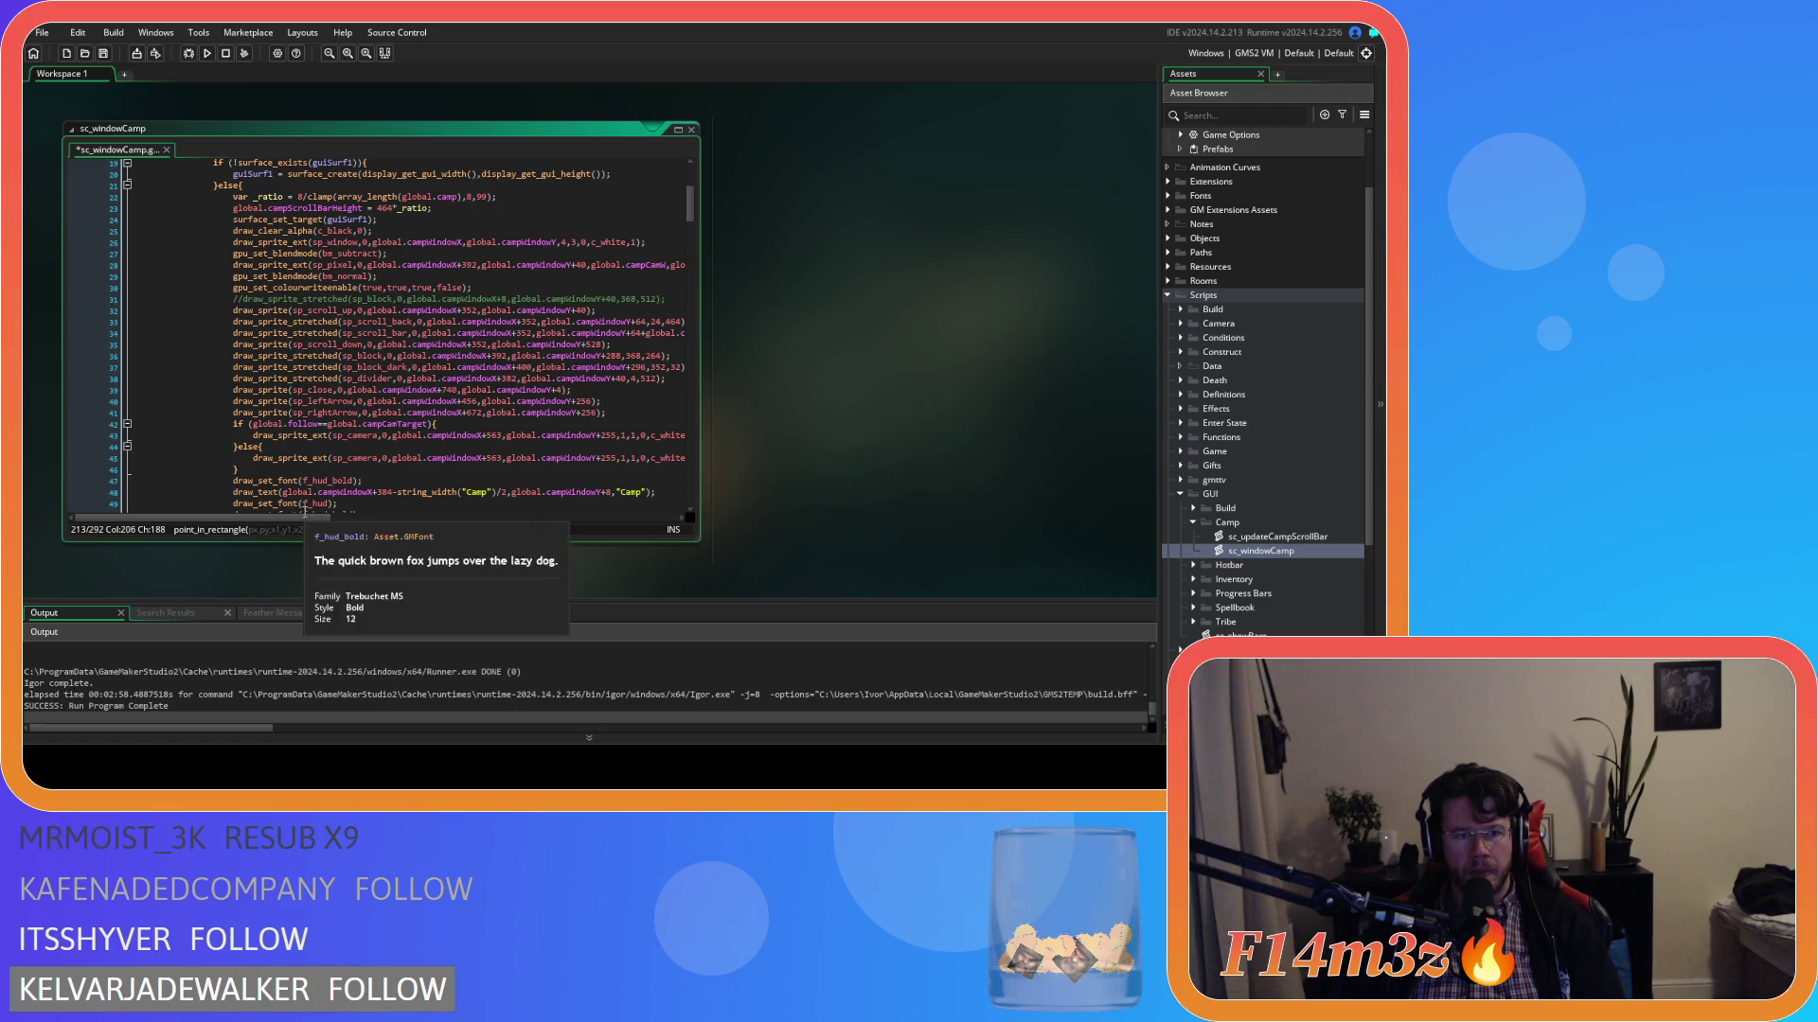
{"action": "left_click_drag", "start_coordinate": [305, 518], "coordinate": [396, 519]}
{"action": "scroll", "coordinate": [467, 449], "scroll_direction": "down", "scroll_amount": 20}
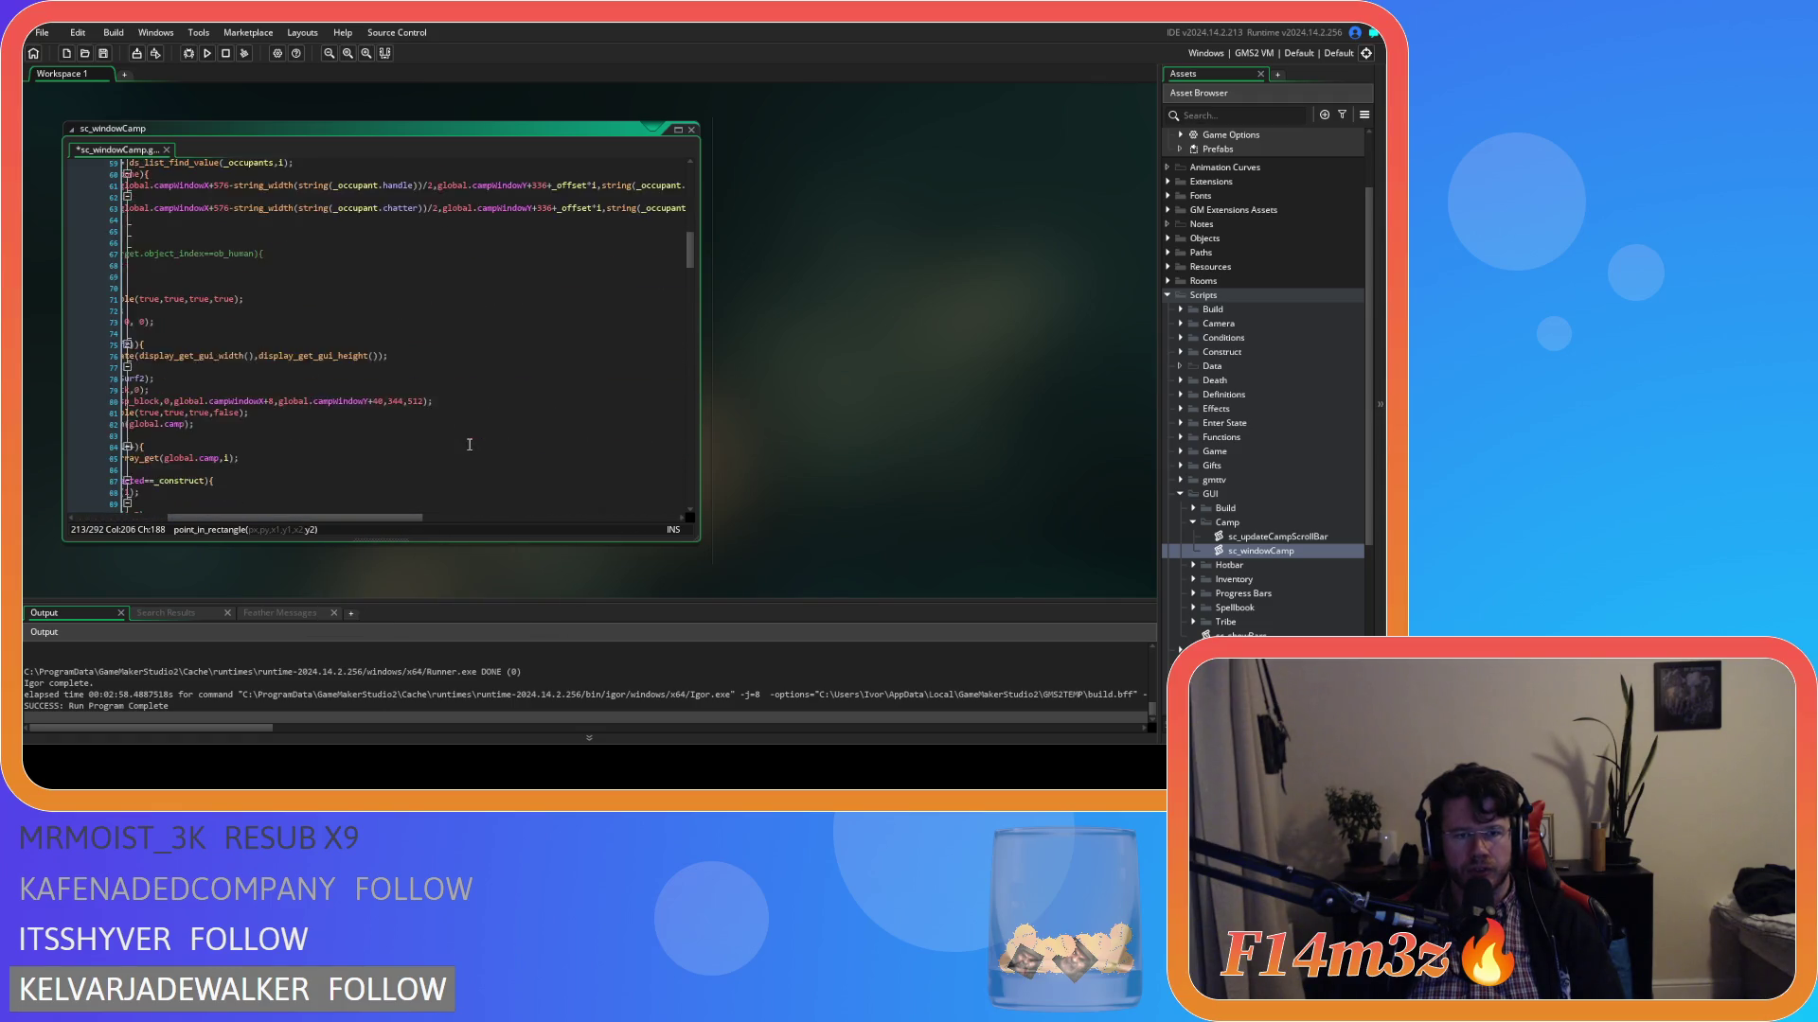
{"action": "scroll", "coordinate": [446, 467], "scroll_direction": "down", "scroll_amount": 4}
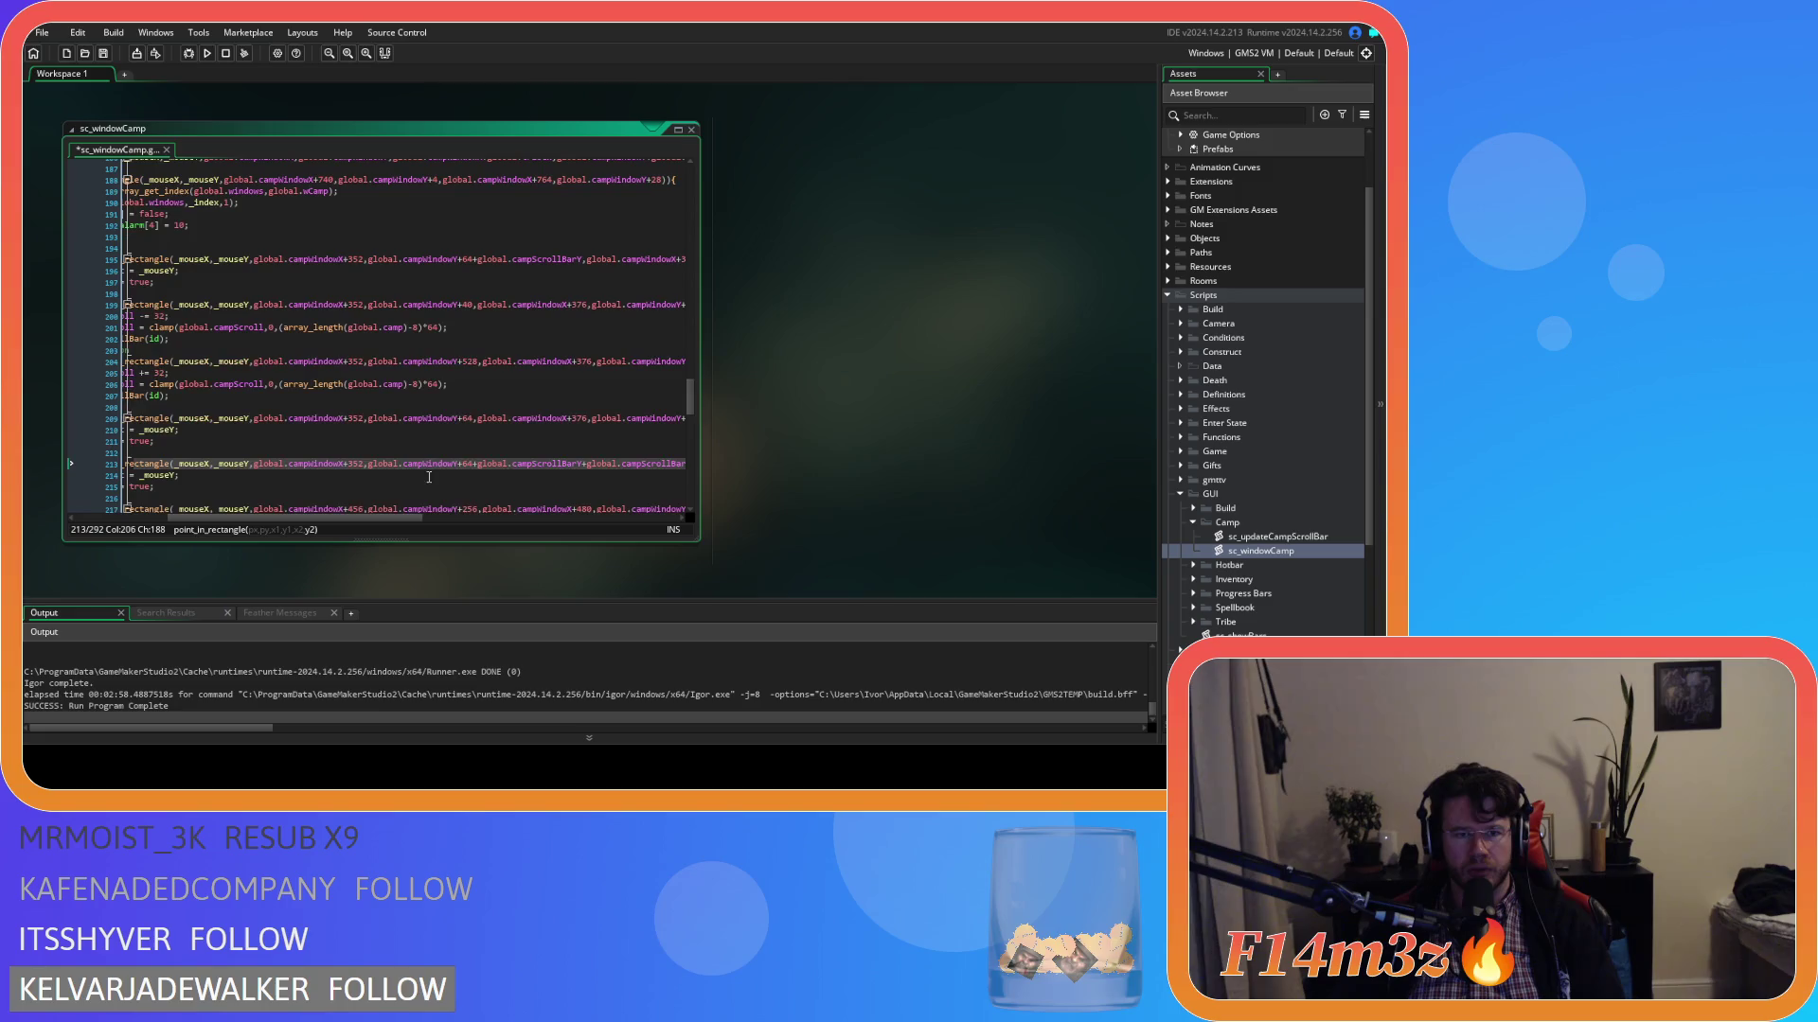
{"action": "left_click_drag", "start_coordinate": [361, 518], "coordinate": [566, 522]}
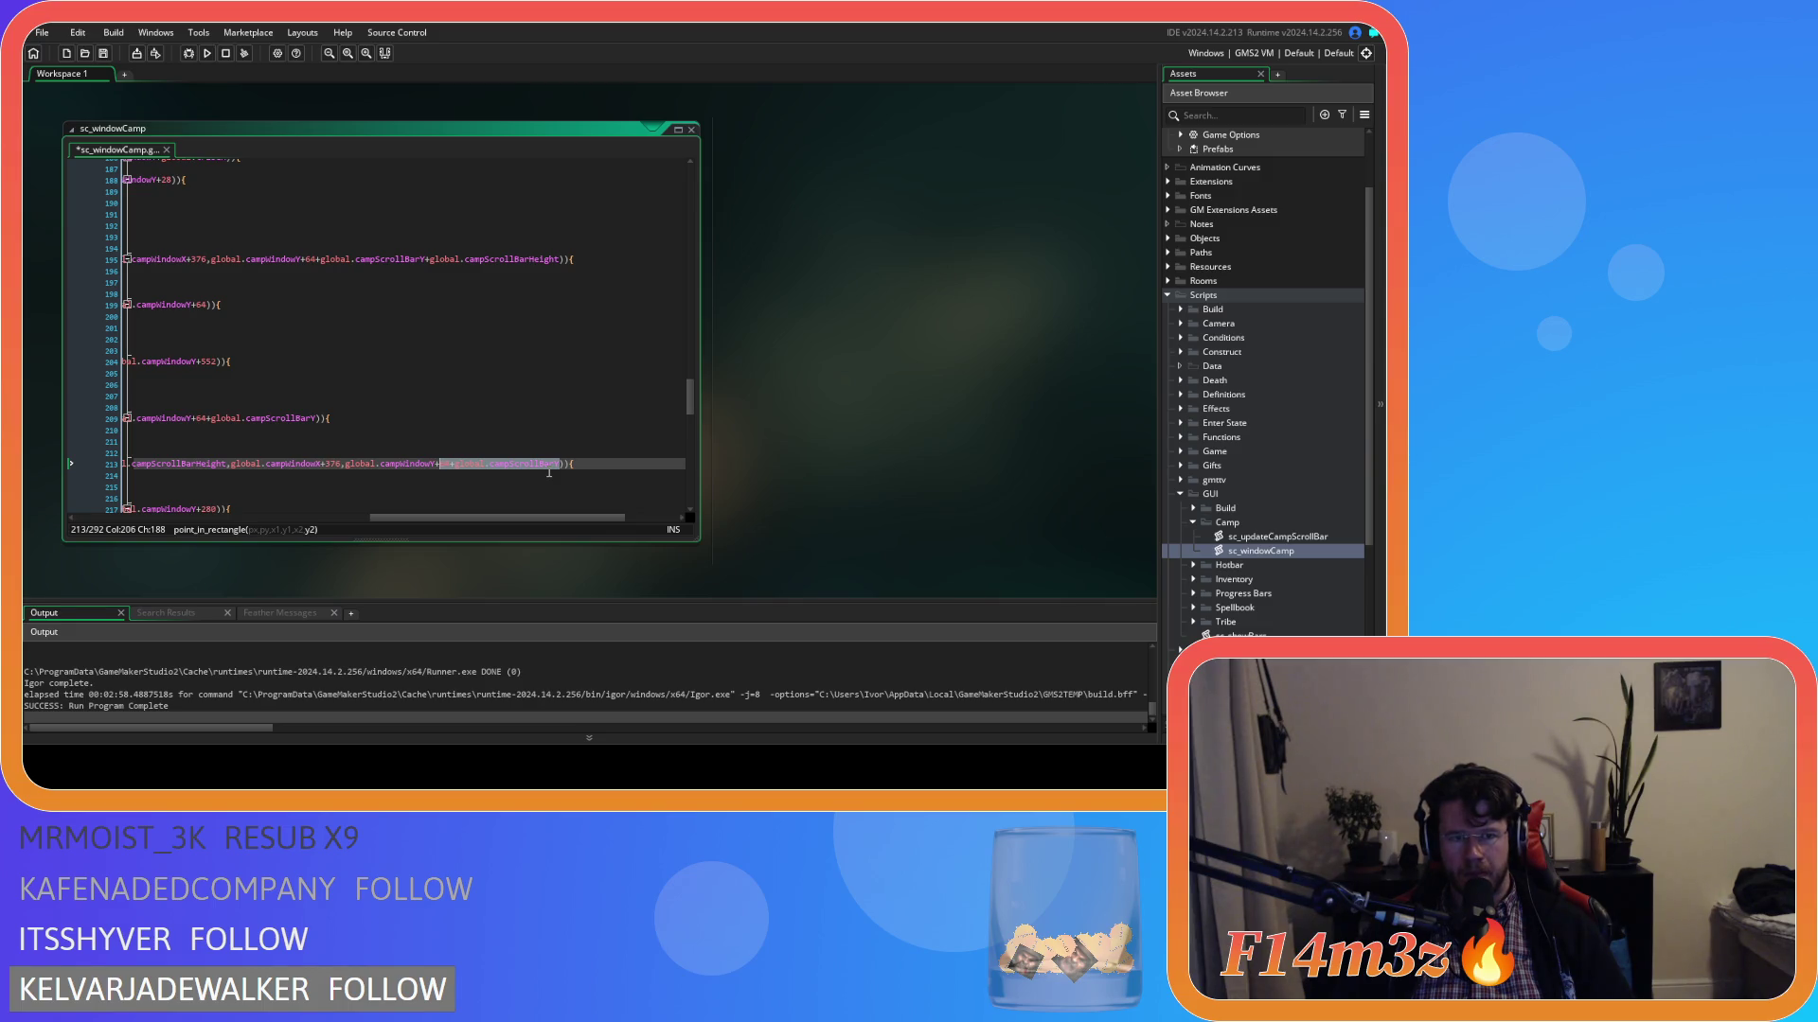
Change line 213's 64 offset to 528, drop the trailing +global.campScrollBarY, and save.
{"action": "double_click", "coordinate": [445, 464]}
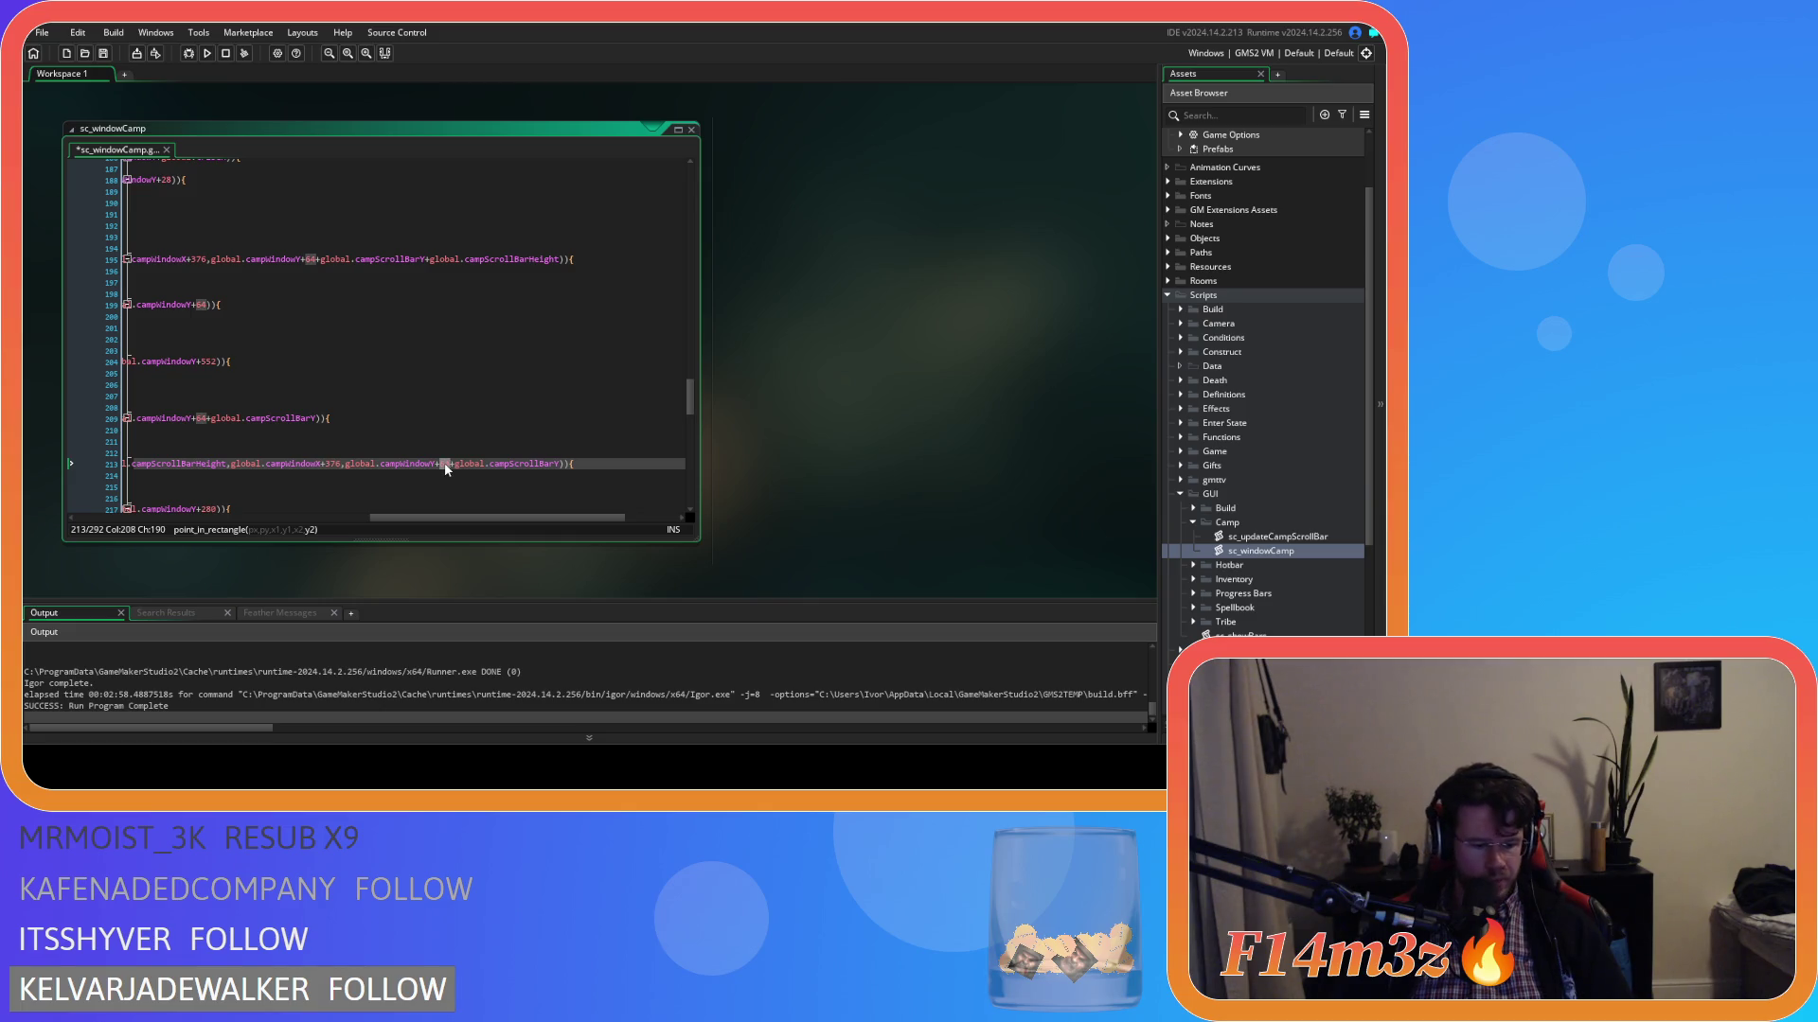
{"action": "type", "text": "528"}
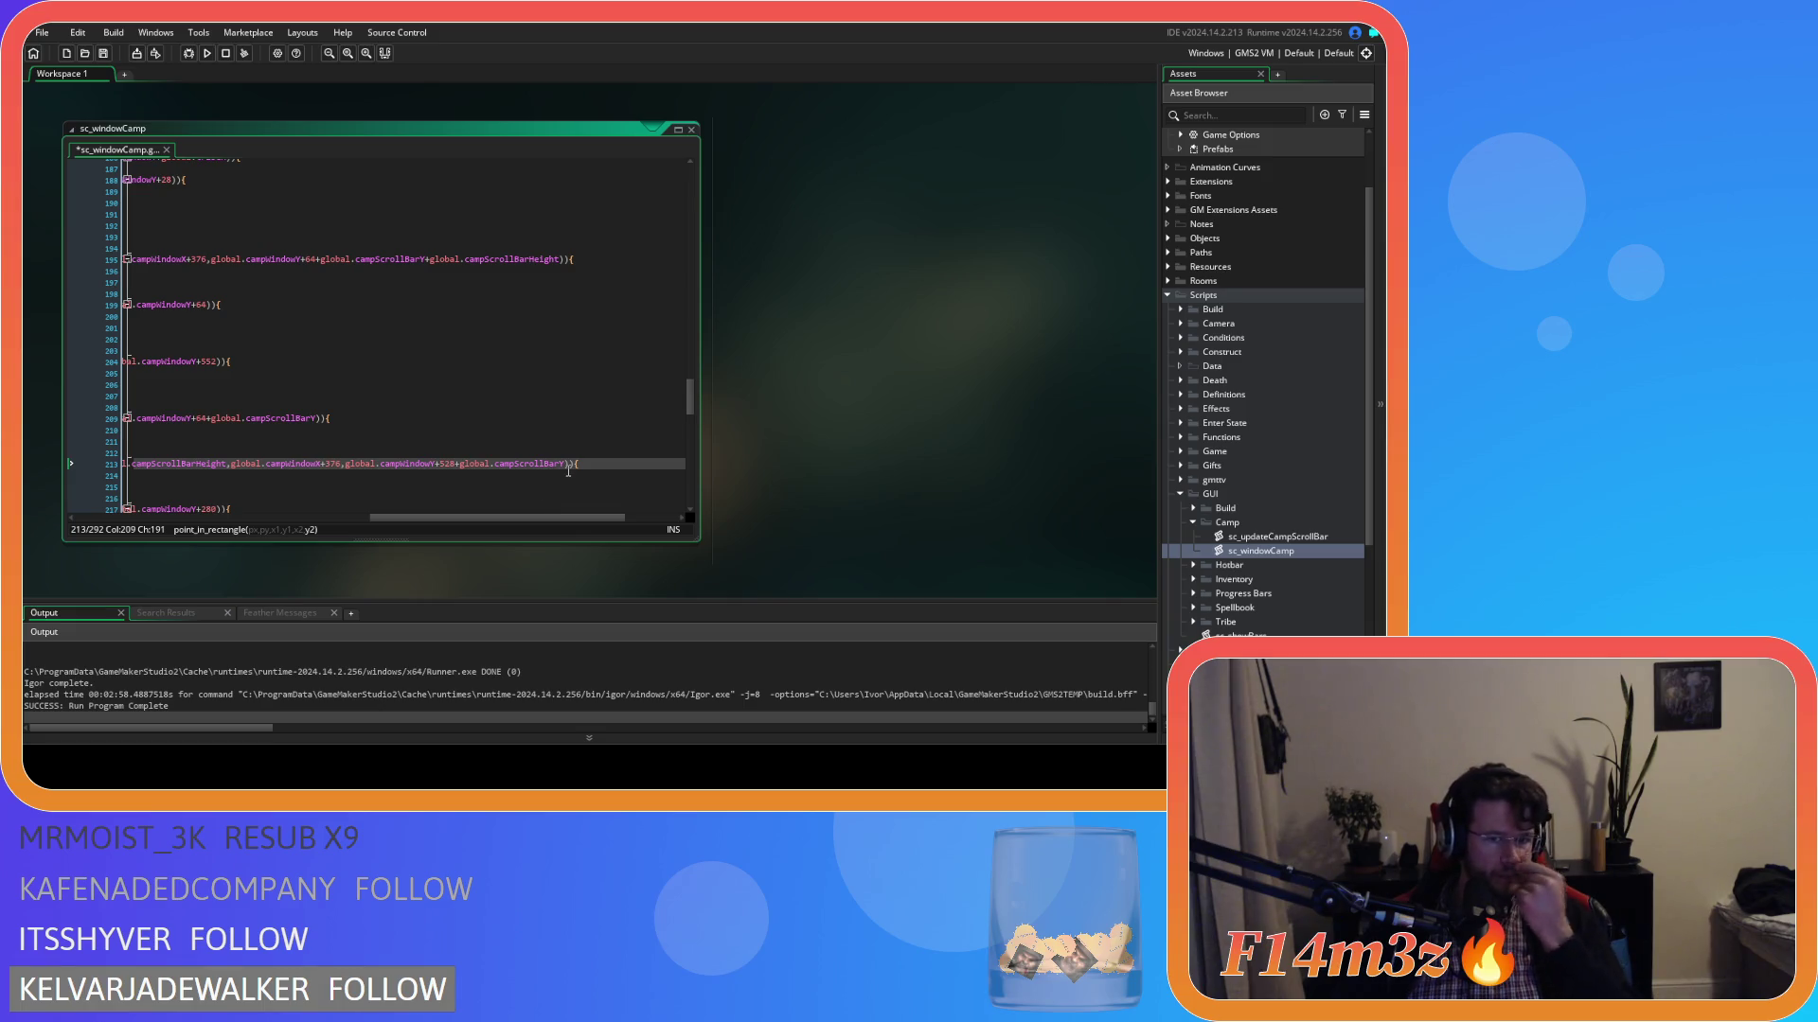
{"action": "double_click", "coordinate": [502, 464]}
{"action": "key", "text": "ctrl+shift+Left"}
{"action": "key", "text": "ctrl+shift+Left"}
{"action": "key", "text": "ctrl+shift+Left"}
{"action": "key", "text": "BackSpace"}
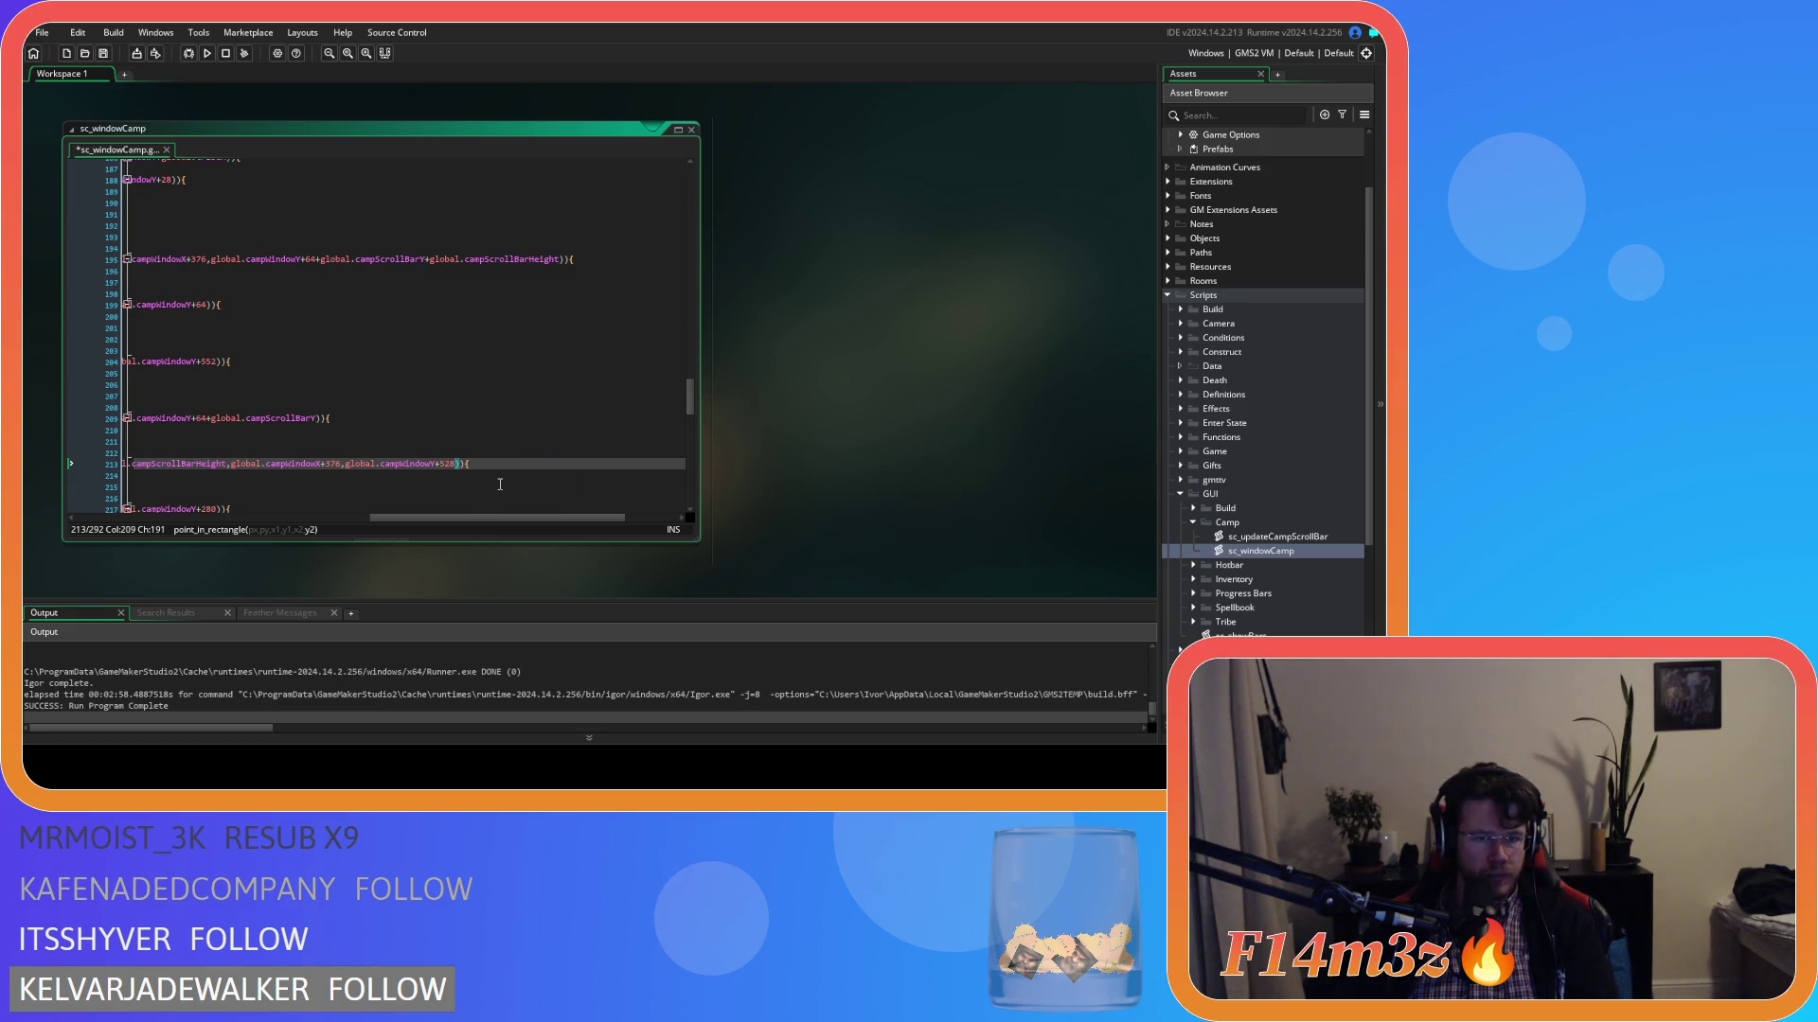
{"action": "mouse_move", "coordinate": [479, 522]}
{"action": "left_mouse_down"}
{"action": "mouse_move", "coordinate": [201, 516]}
{"action": "mouse_move", "coordinate": [241, 520]}
{"action": "left_mouse_up"}
{"action": "key", "text": "ctrl+s"}
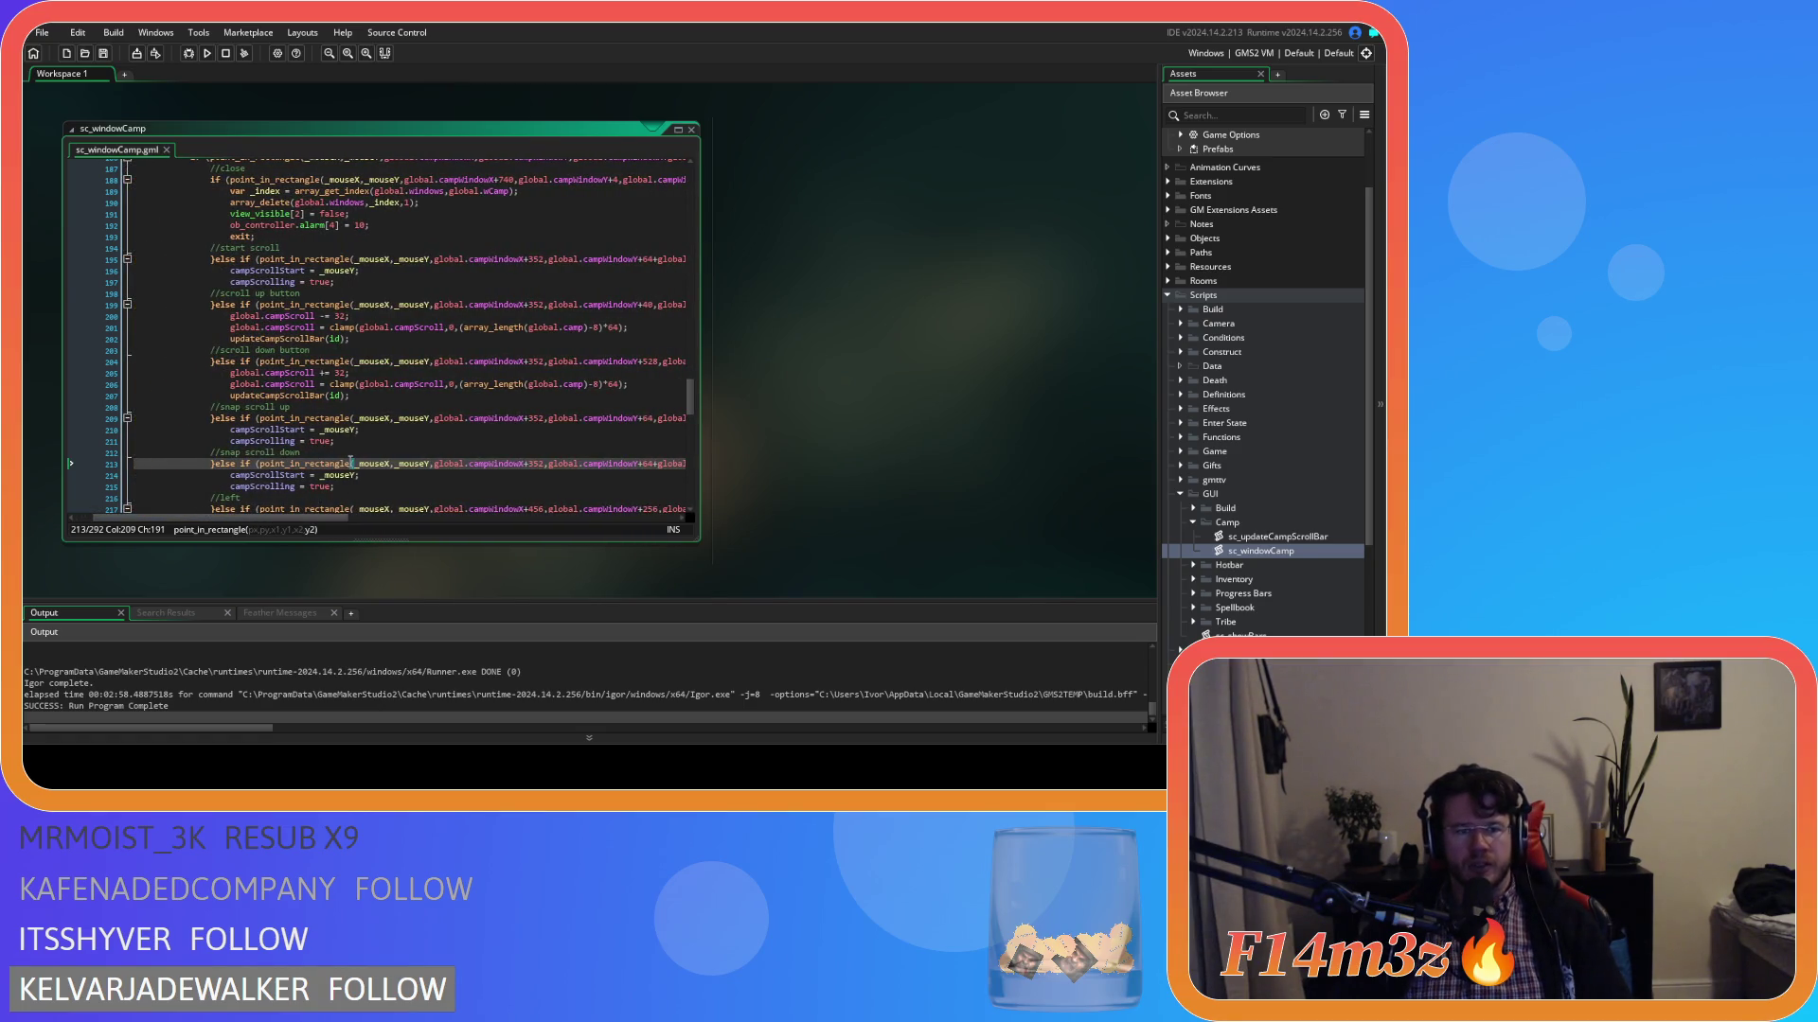
{"action": "left_click_drag", "start_coordinate": [335, 441], "coordinate": [230, 430]}
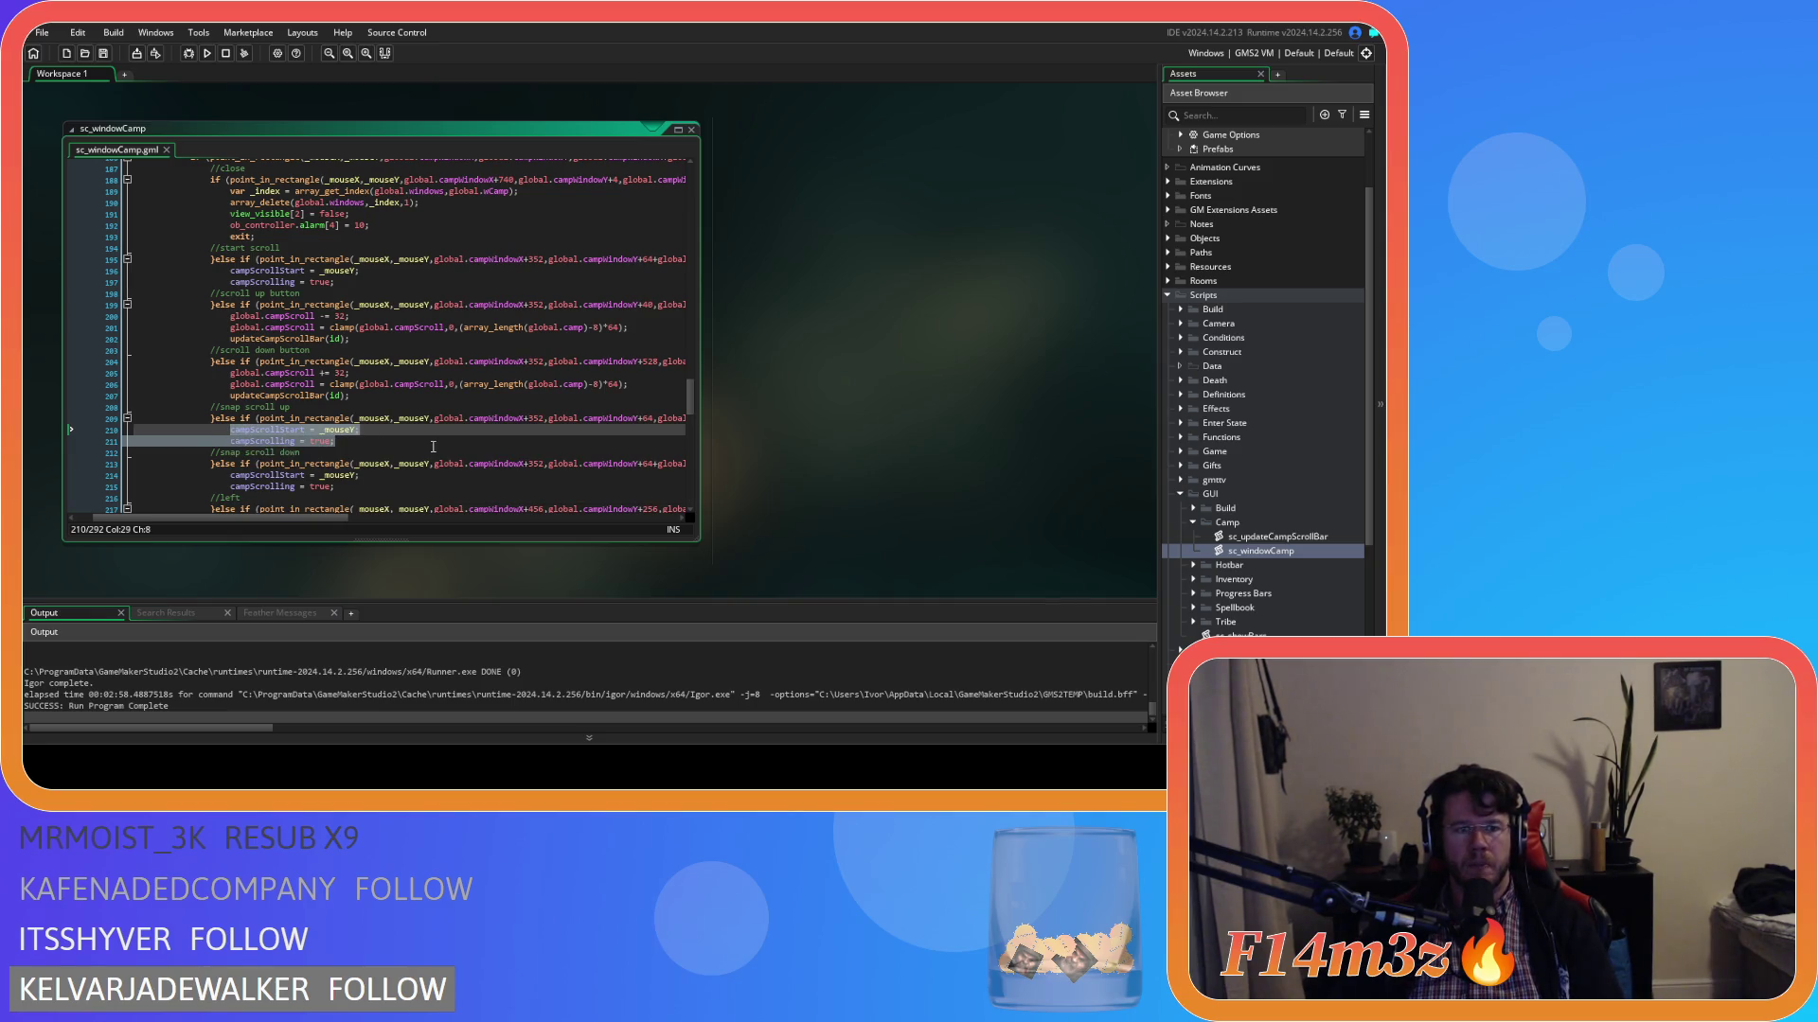
{"action": "scroll", "coordinate": [433, 447], "scroll_direction": "down", "scroll_amount": 2}
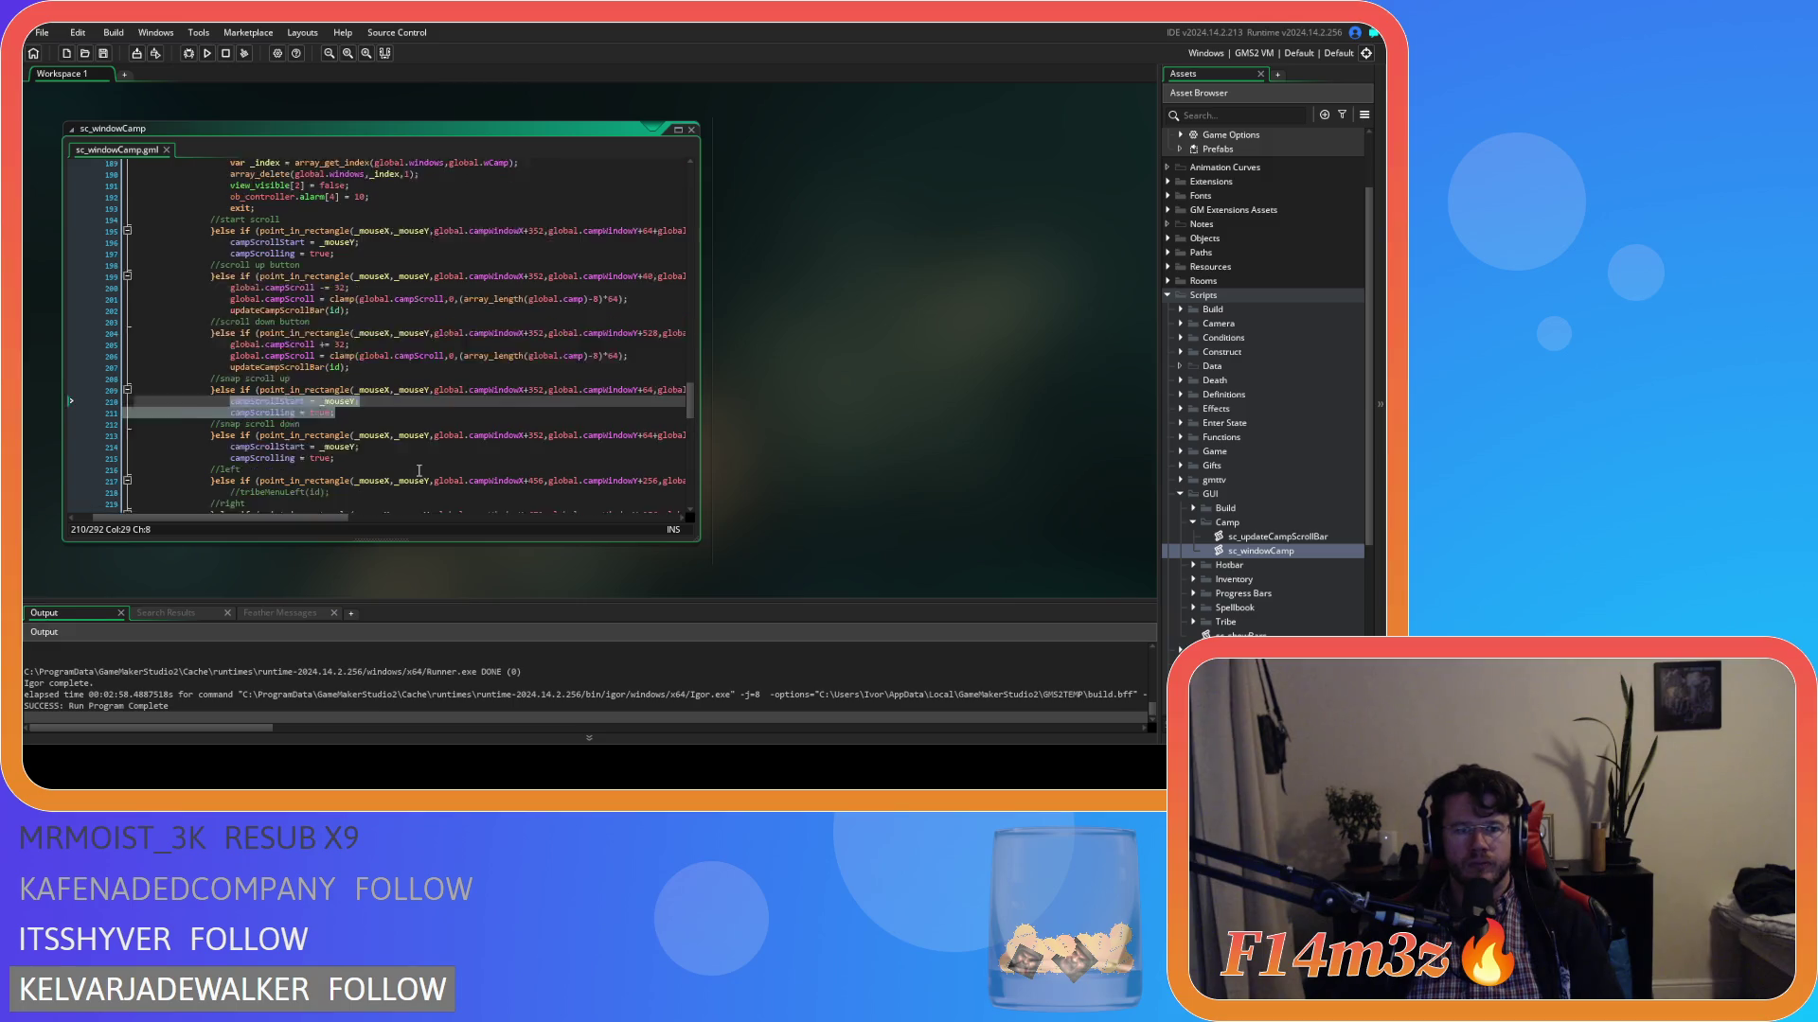
{"action": "scroll", "coordinate": [419, 470], "scroll_direction": "down", "scroll_amount": 1}
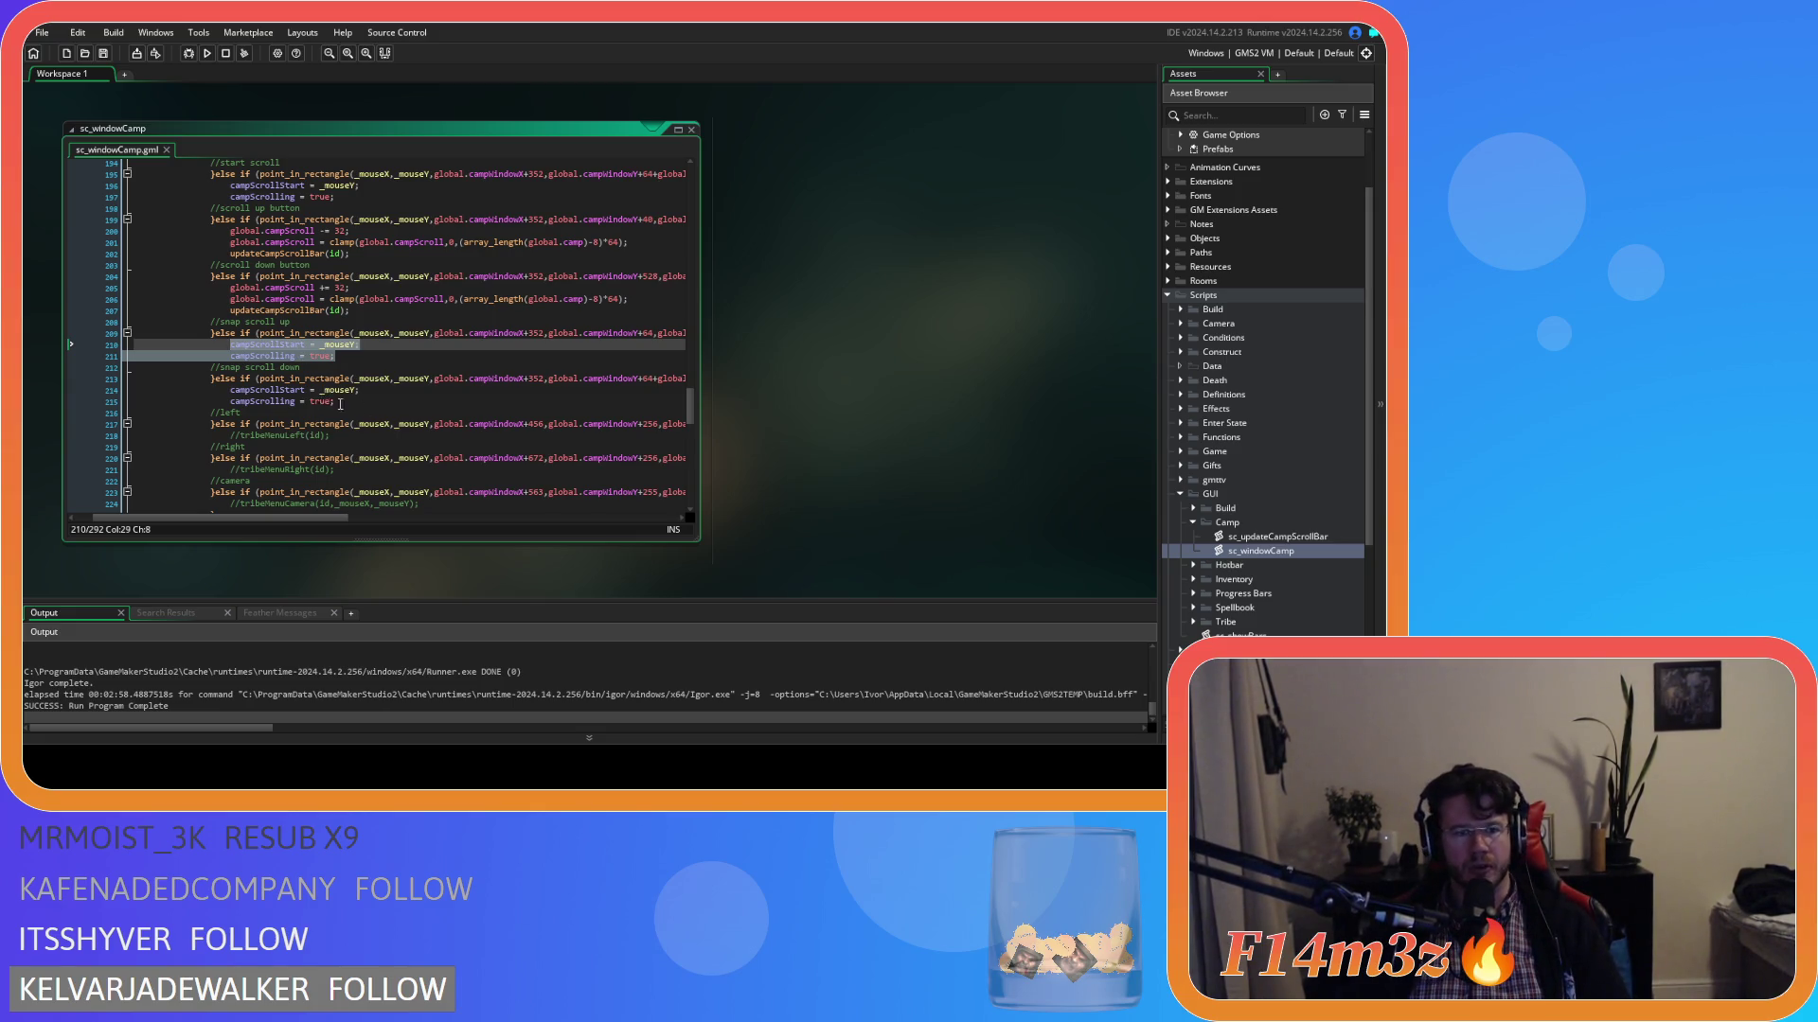
{"action": "left_click_drag", "start_coordinate": [357, 407], "coordinate": [241, 396]}
{"action": "left_click_drag", "start_coordinate": [358, 357], "coordinate": [227, 347]}
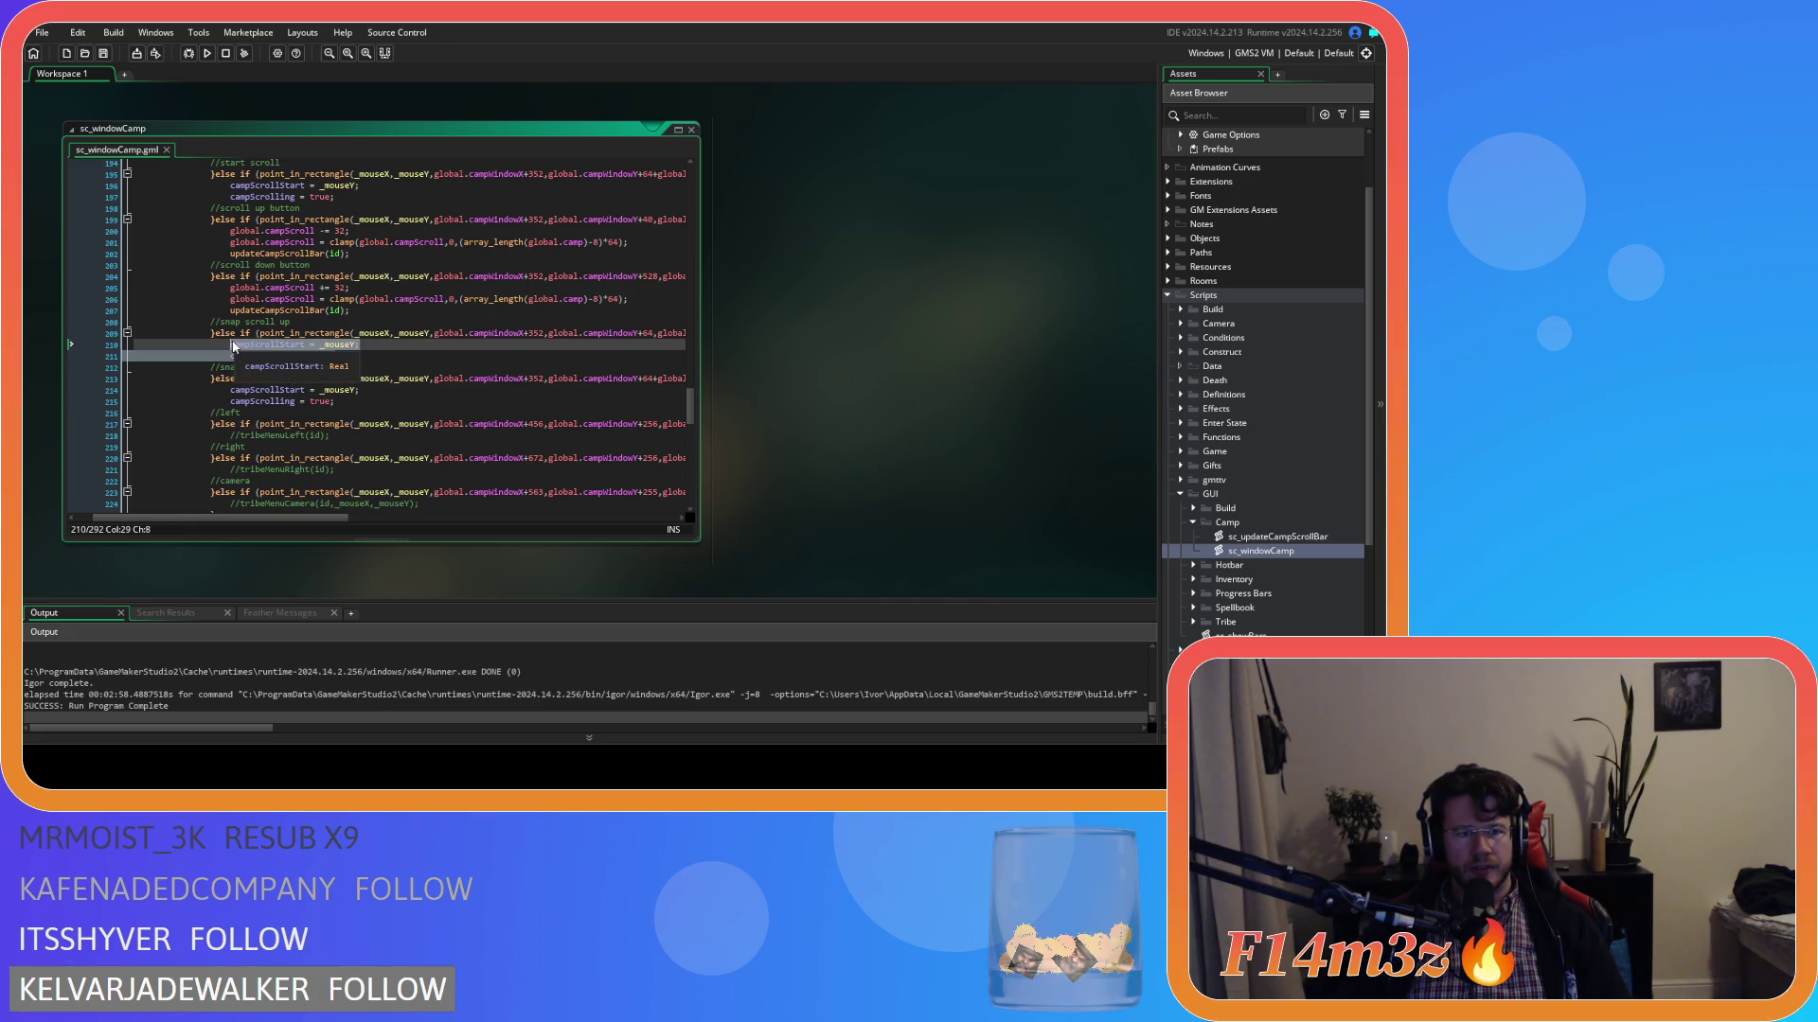
{"action": "left_click", "coordinate": [330, 358]}
{"action": "left_click", "coordinate": [363, 356]}
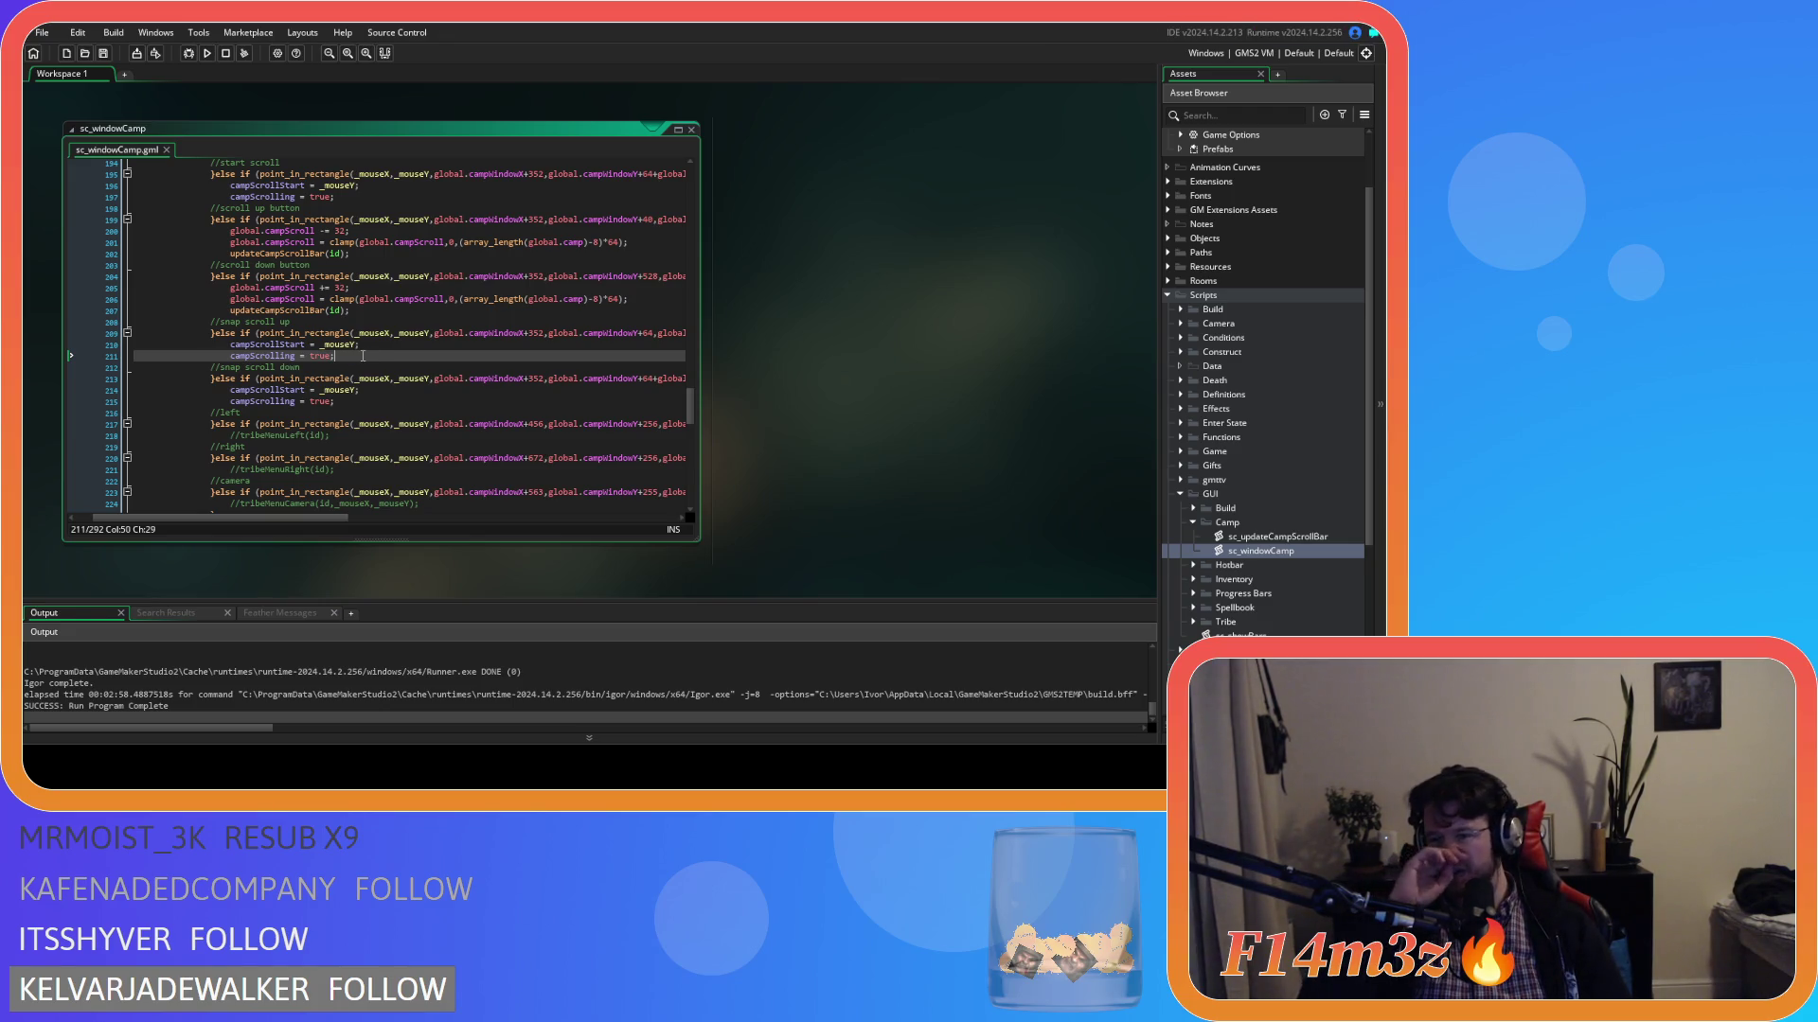
{"action": "left_click", "coordinate": [331, 356]}
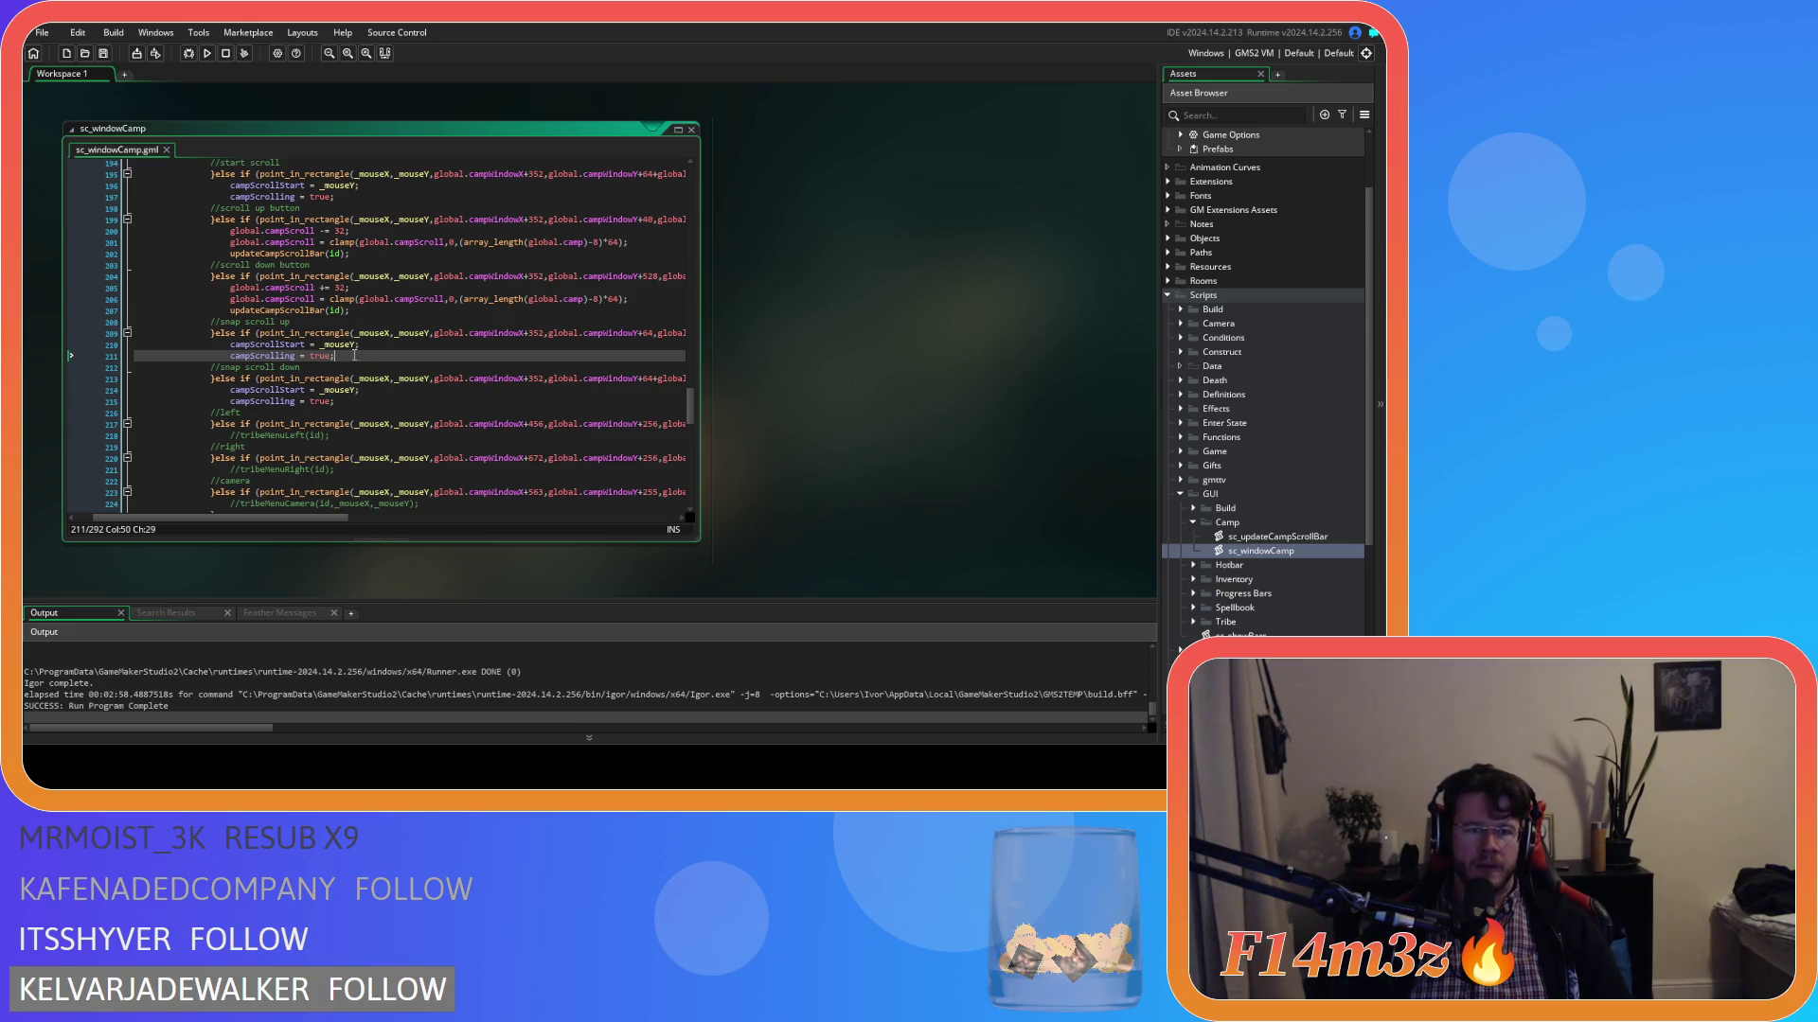
{"action": "left_click", "coordinate": [347, 358]}
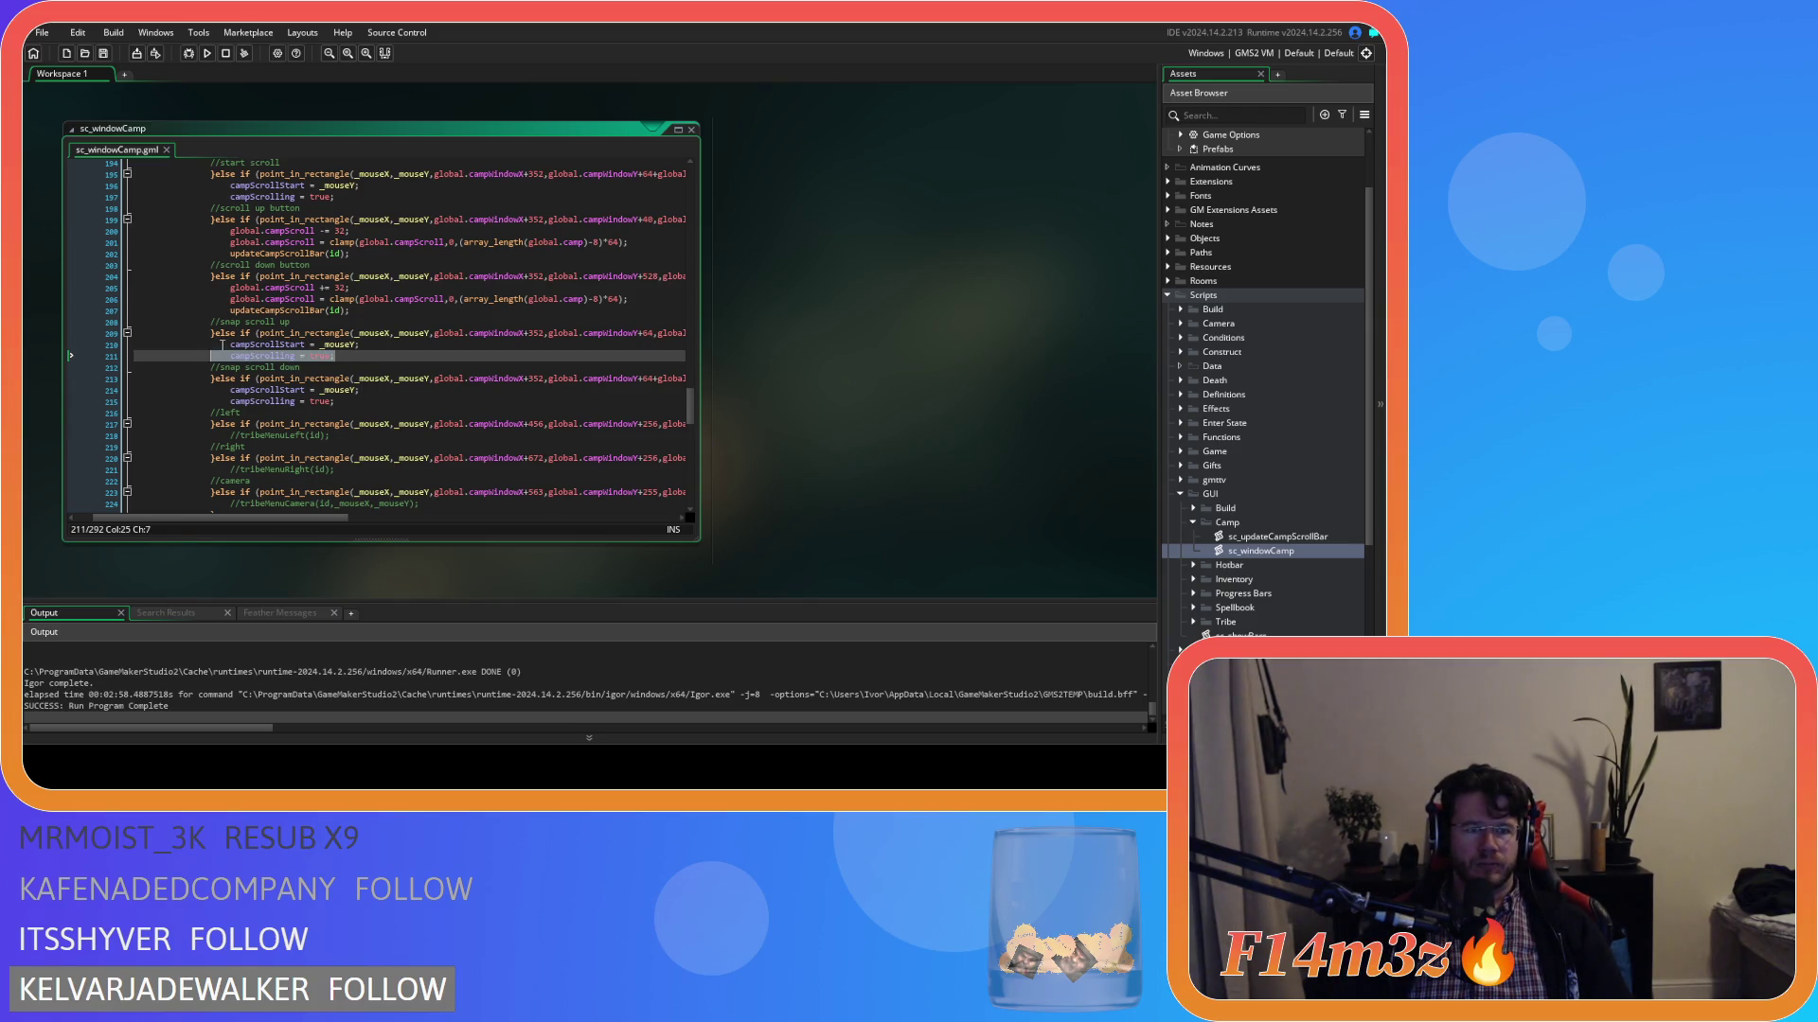
{"action": "left_click_drag", "start_coordinate": [331, 357], "coordinate": [230, 346]}
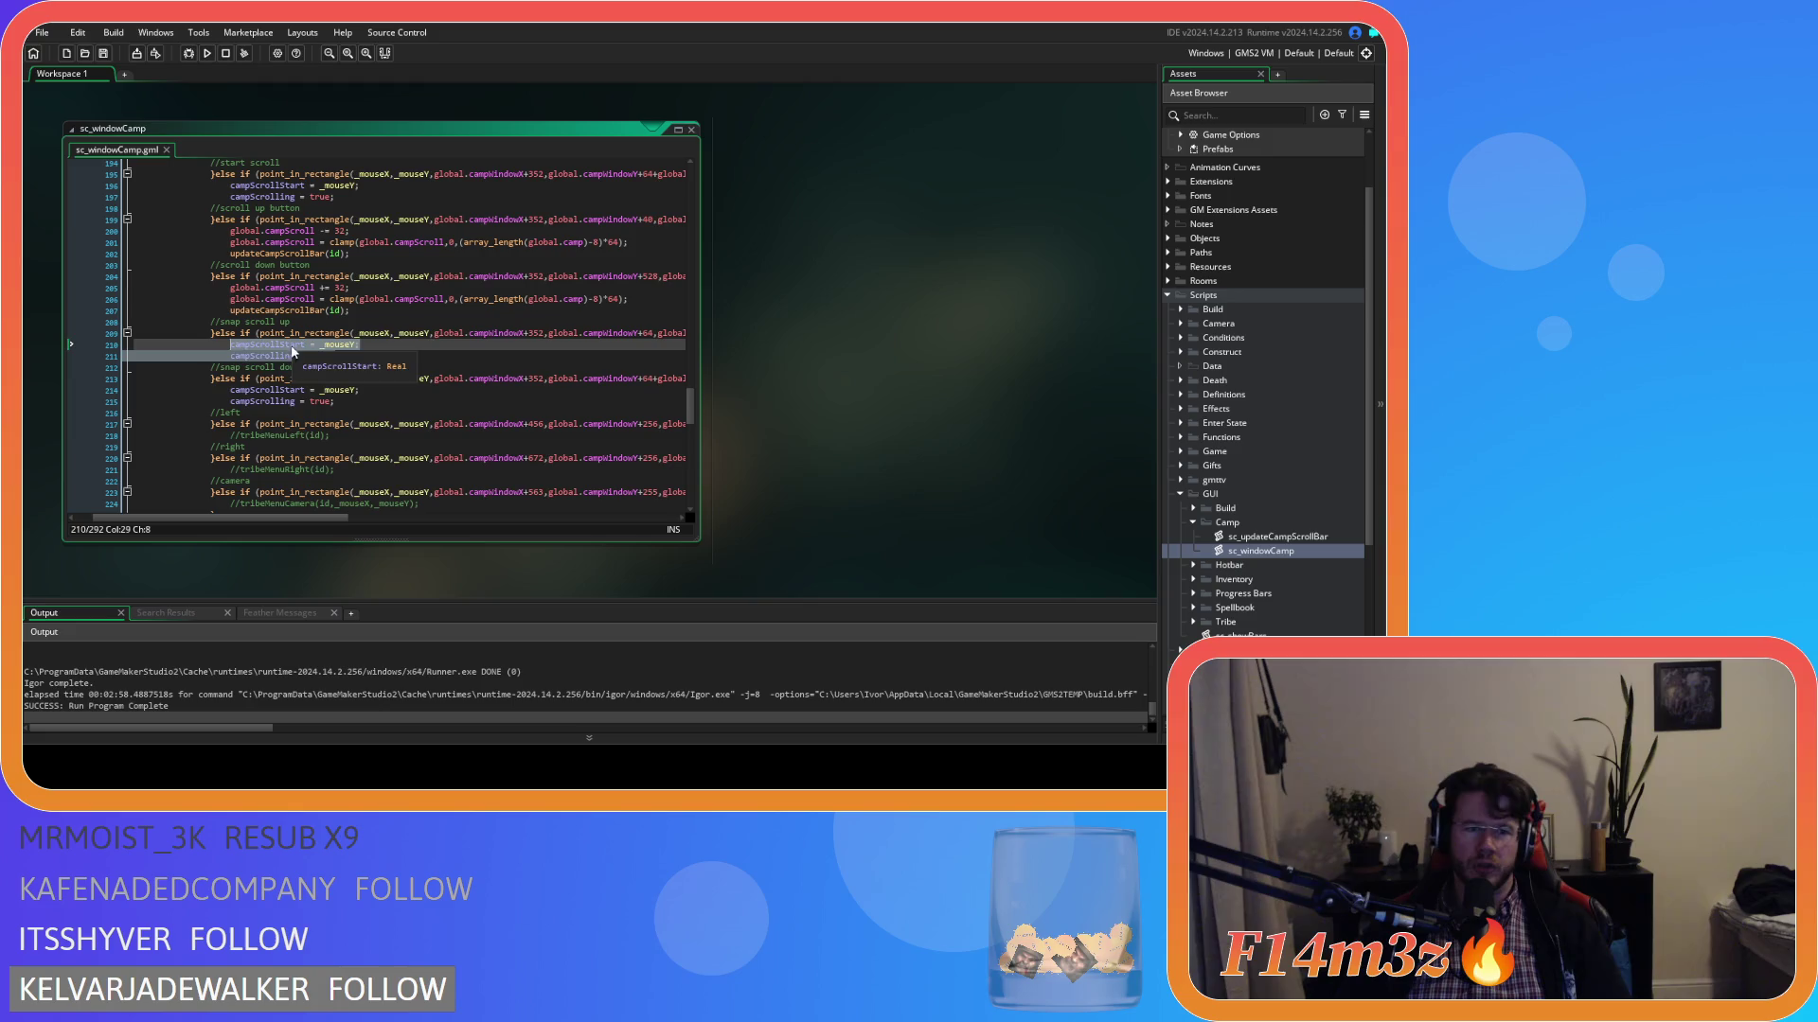
{"action": "left_click", "coordinate": [371, 361]}
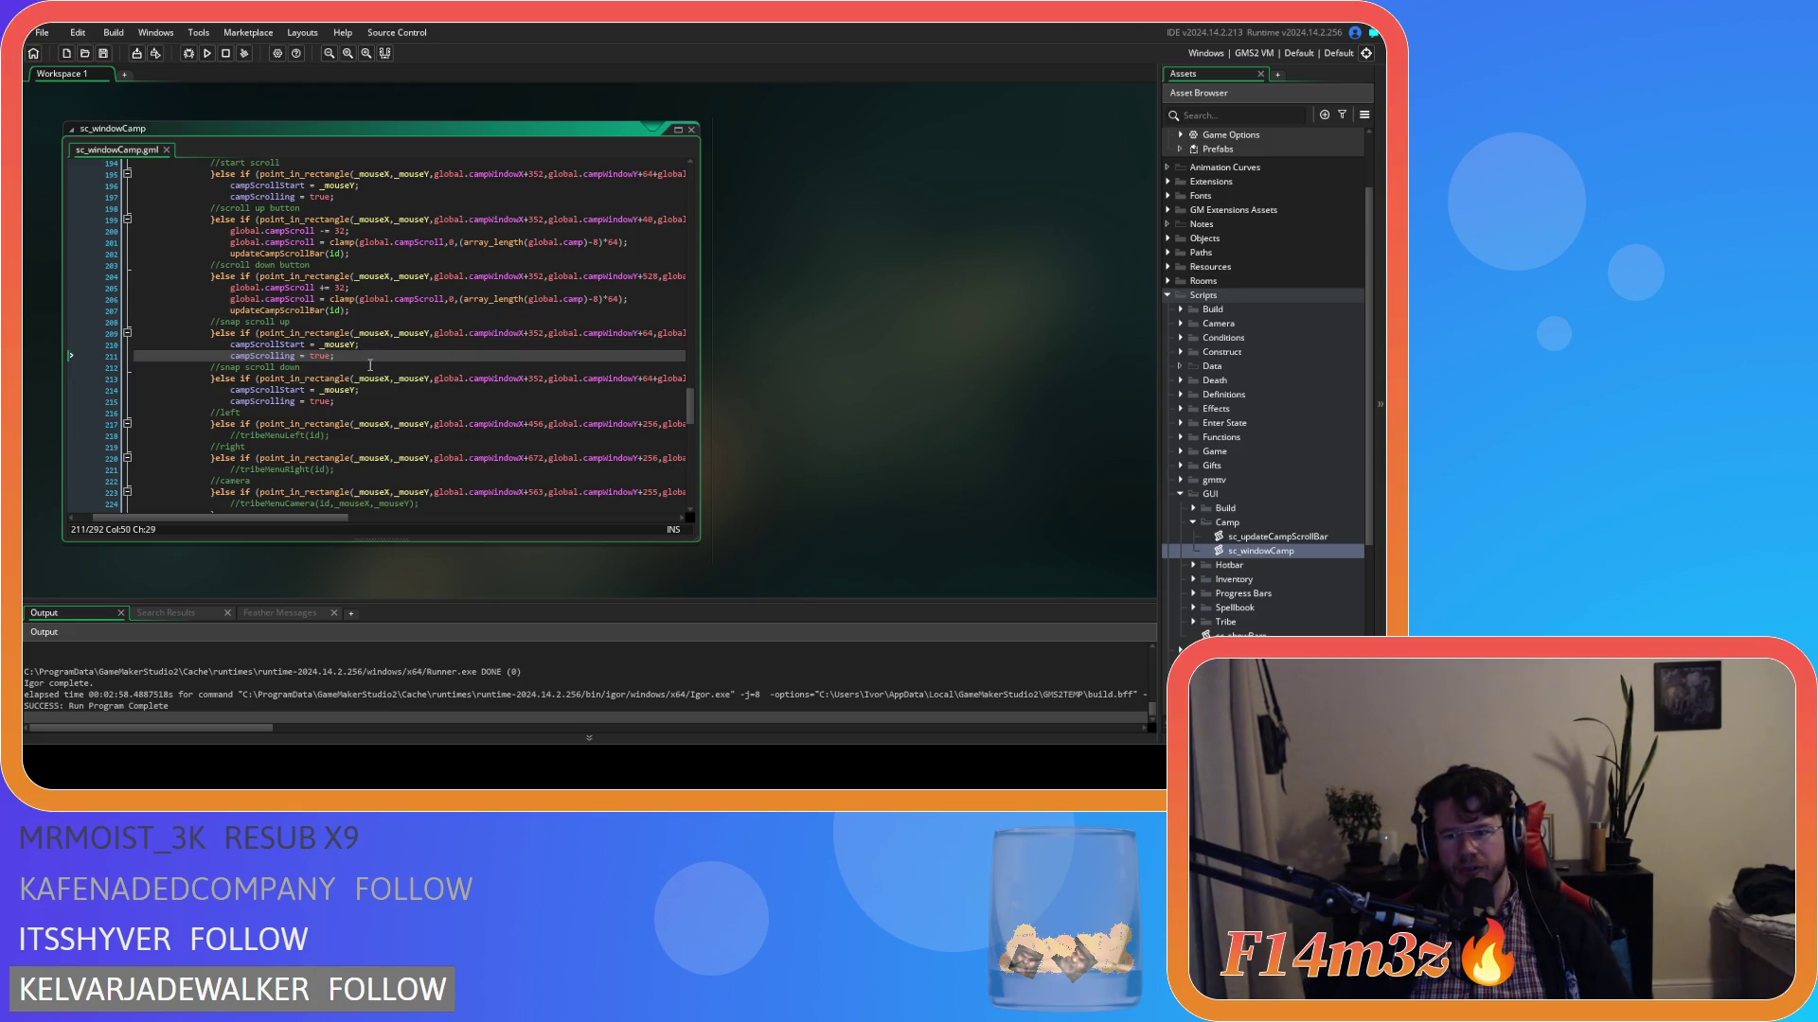
{"action": "key", "text": "Up"}
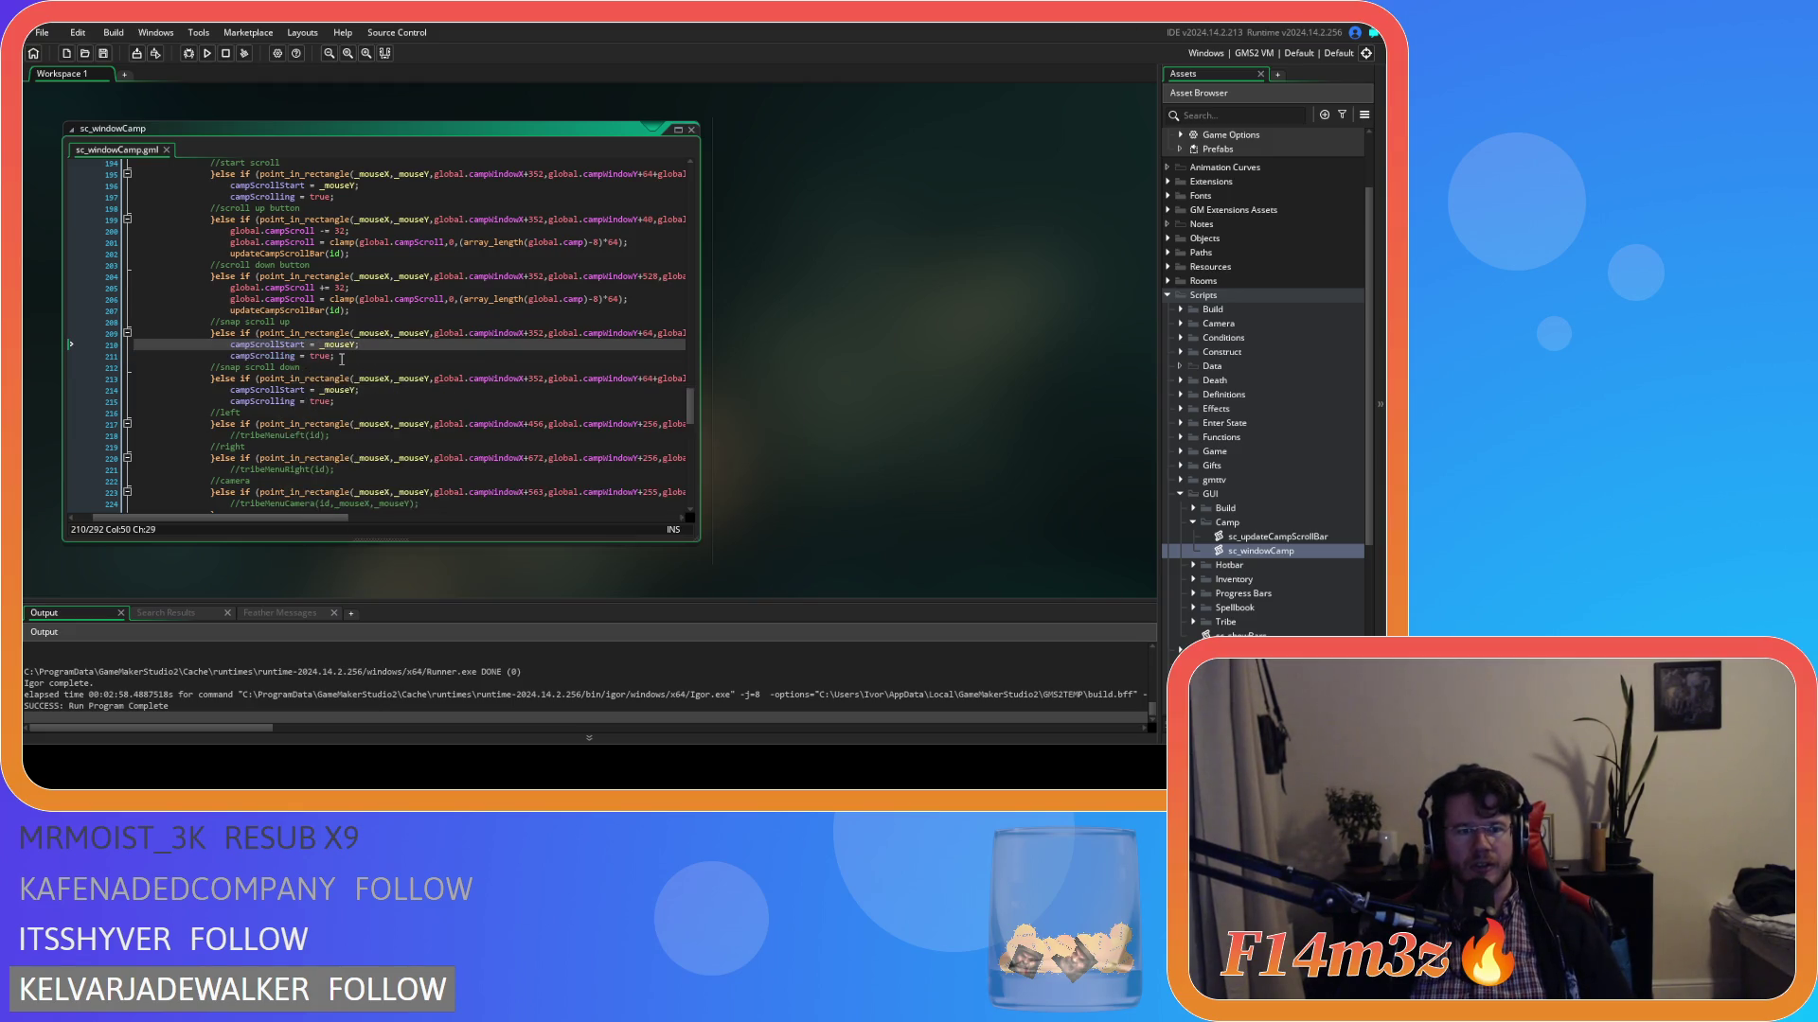
{"action": "key", "text": "Down"}
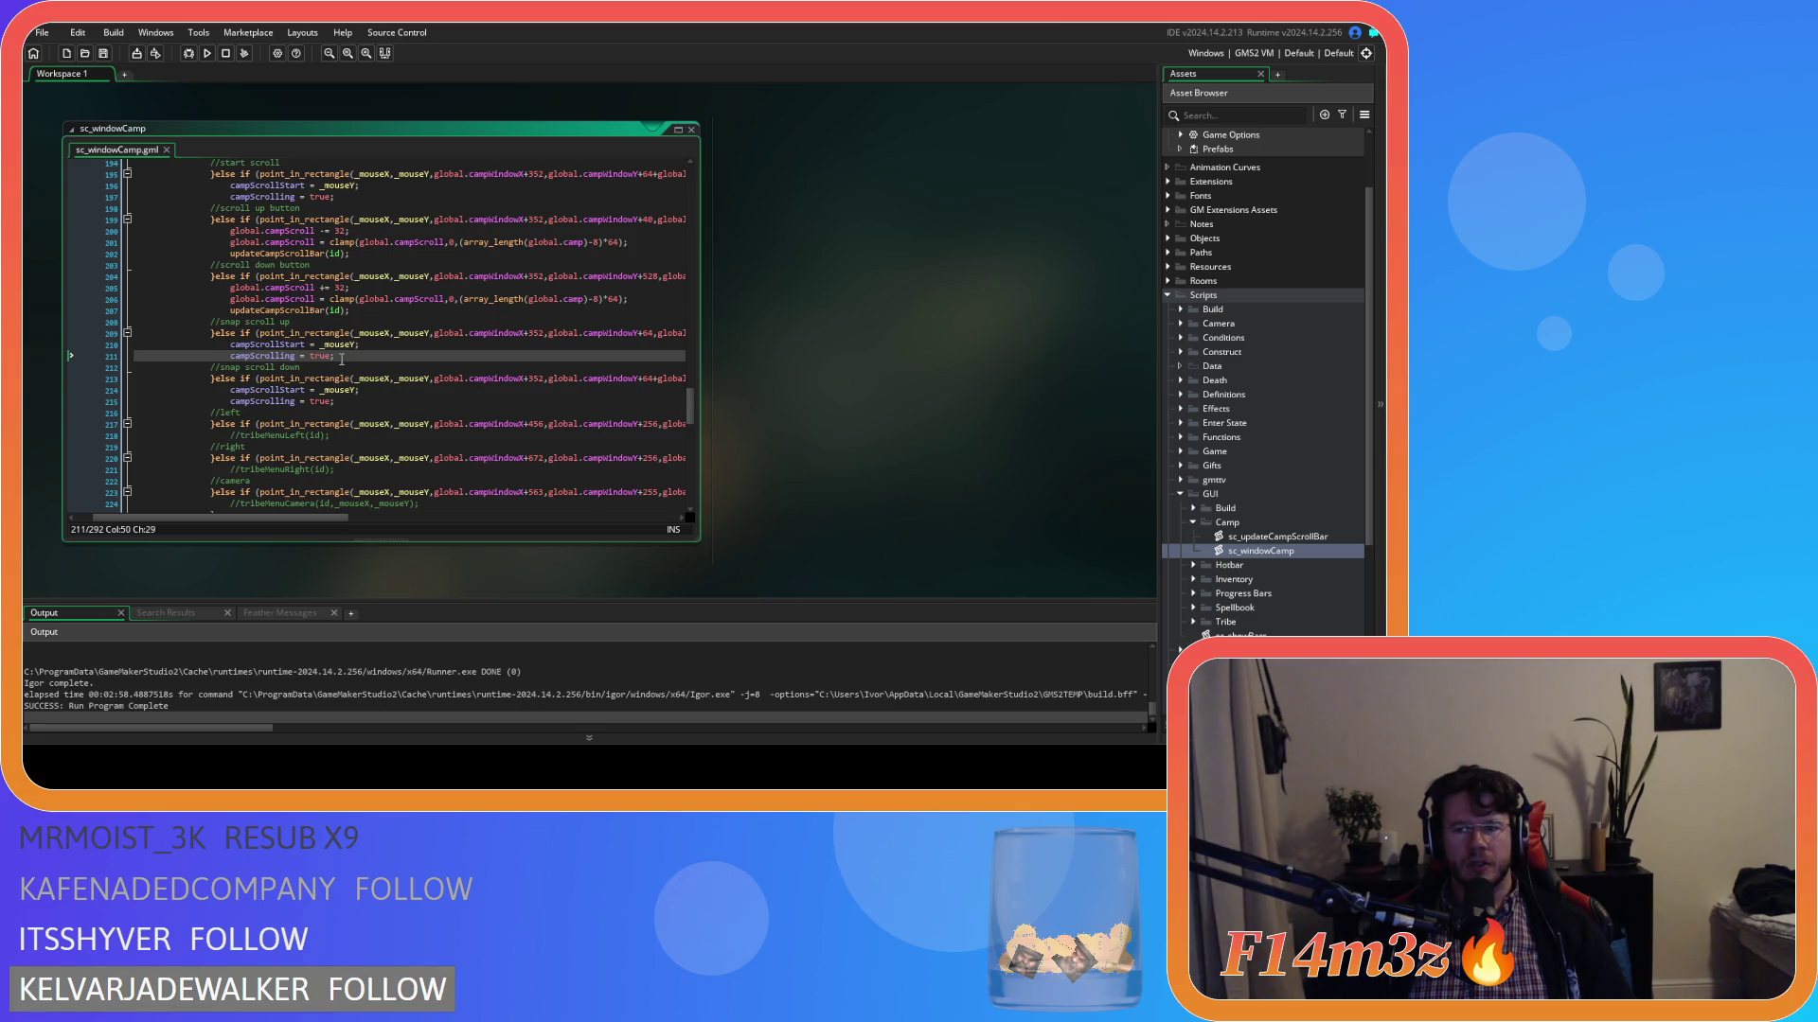